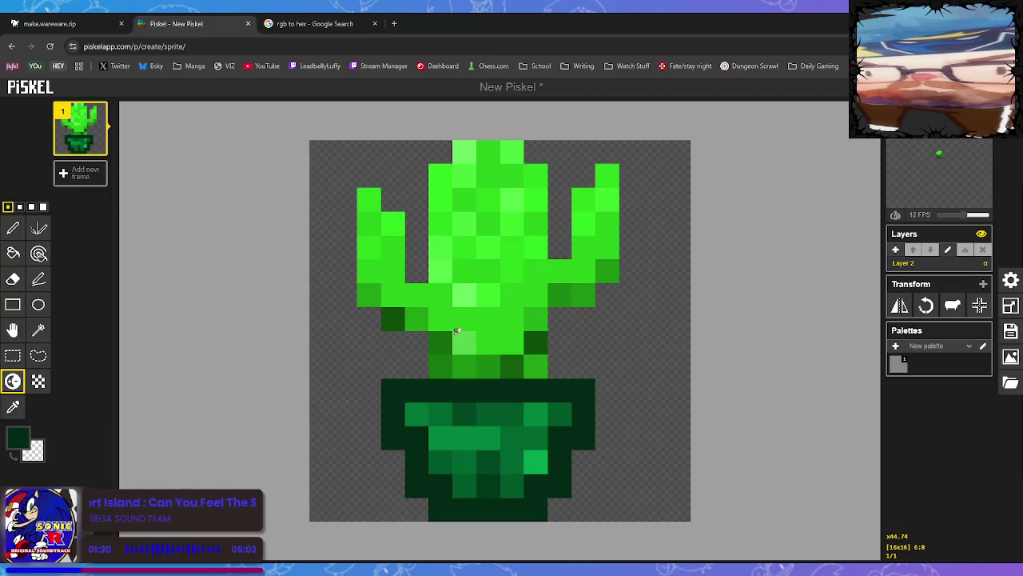
# Revert the briefly lightened cactus pixels to their darker shades.
pyautogui.click(415, 315)
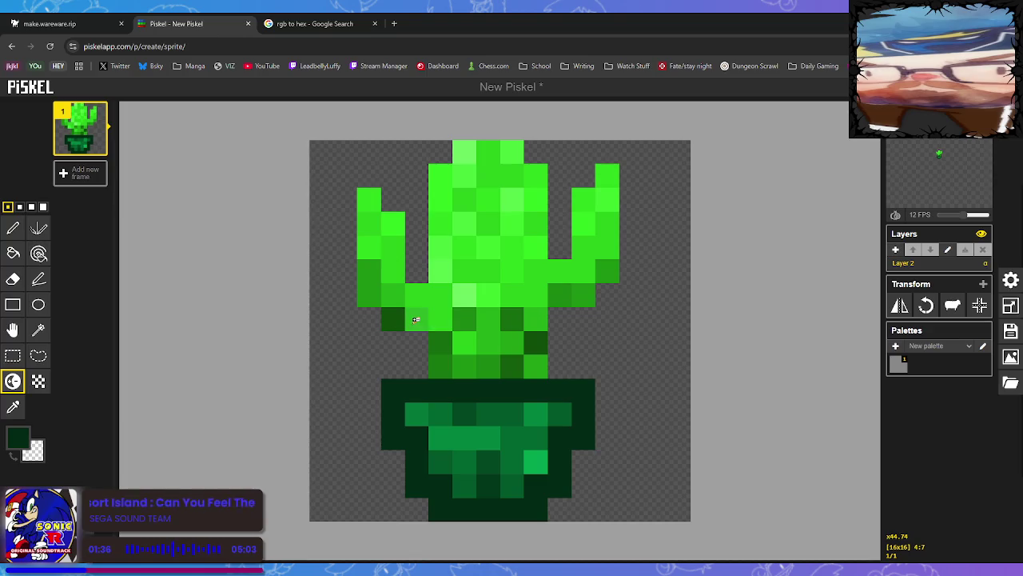
pyautogui.keyDown('ctrl'); pyautogui.click(415, 319); pyautogui.keyUp('ctrl')
pyautogui.hotkey('ctrl', 'z')
pyautogui.press('p')
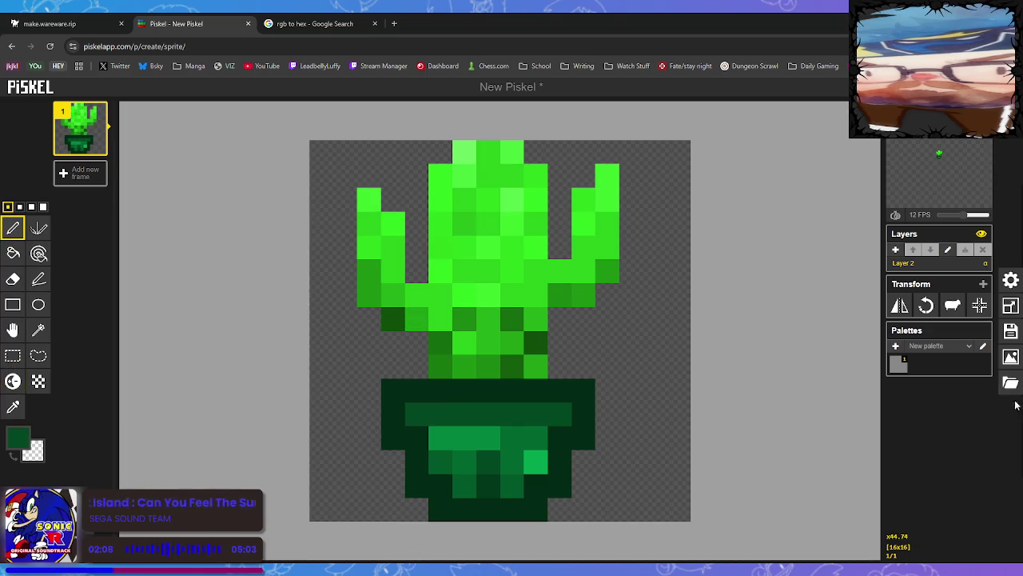
# Download the selected 16x16 frame as a PNG from the Export panel.
pyautogui.click(1010, 357)
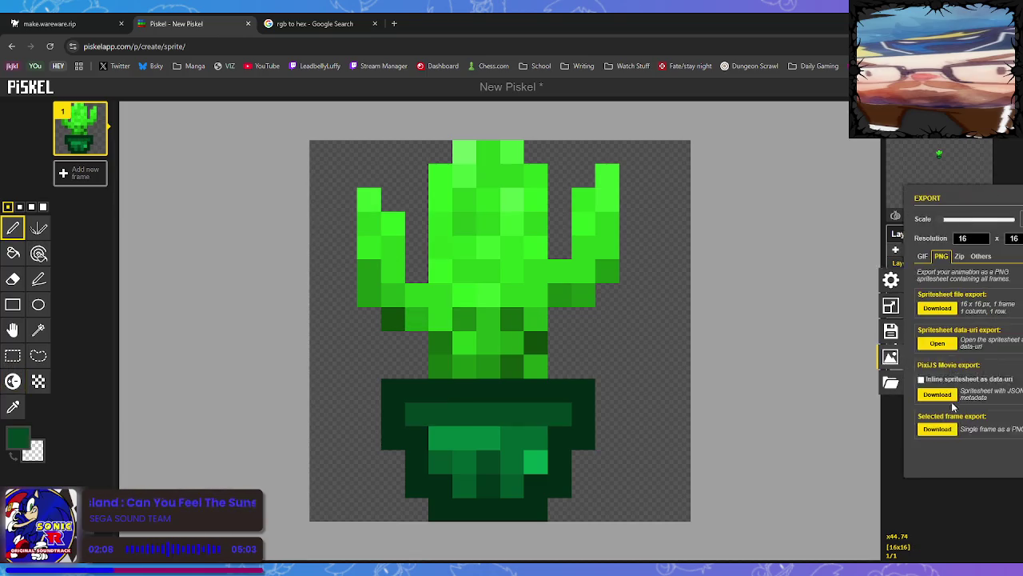
pyautogui.click(910, 431)
pyautogui.click(78, 22)
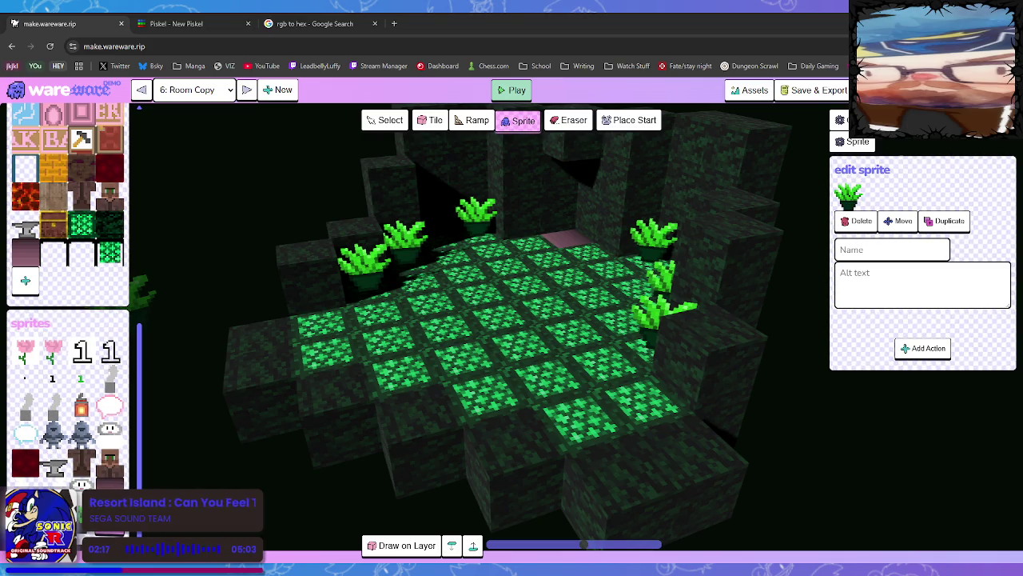
# Place the cactus sprite on the left ledge, orbit to check it, then drop one on the upper right wall.
pyautogui.click(391, 192)
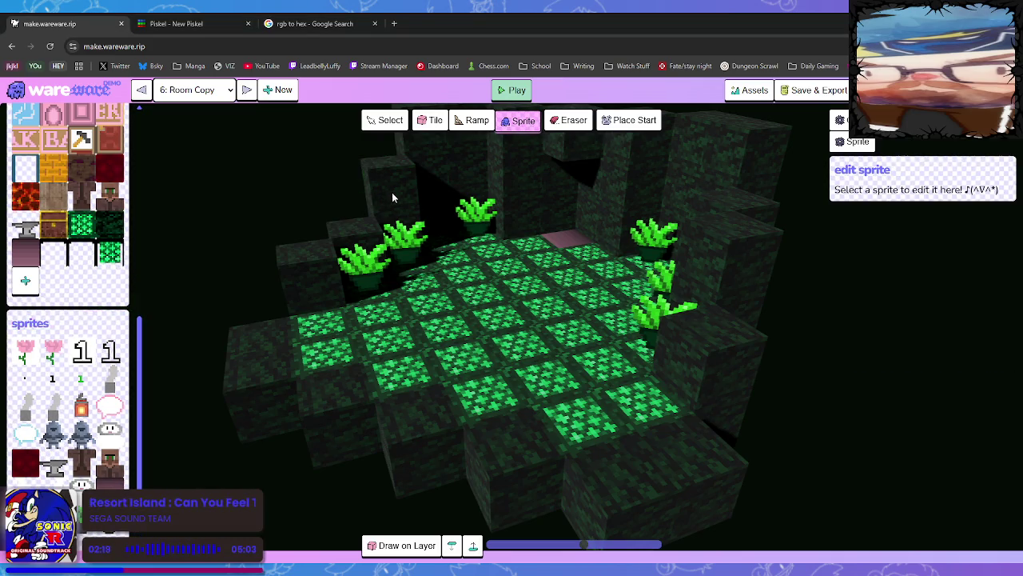
pyautogui.moveTo(392, 191)
pyautogui.mouseDown()
pyautogui.moveTo(466, 278)
pyautogui.moveTo(468, 267)
pyautogui.moveTo(450, 299)
pyautogui.moveTo(377, 245)
pyautogui.mouseUp()
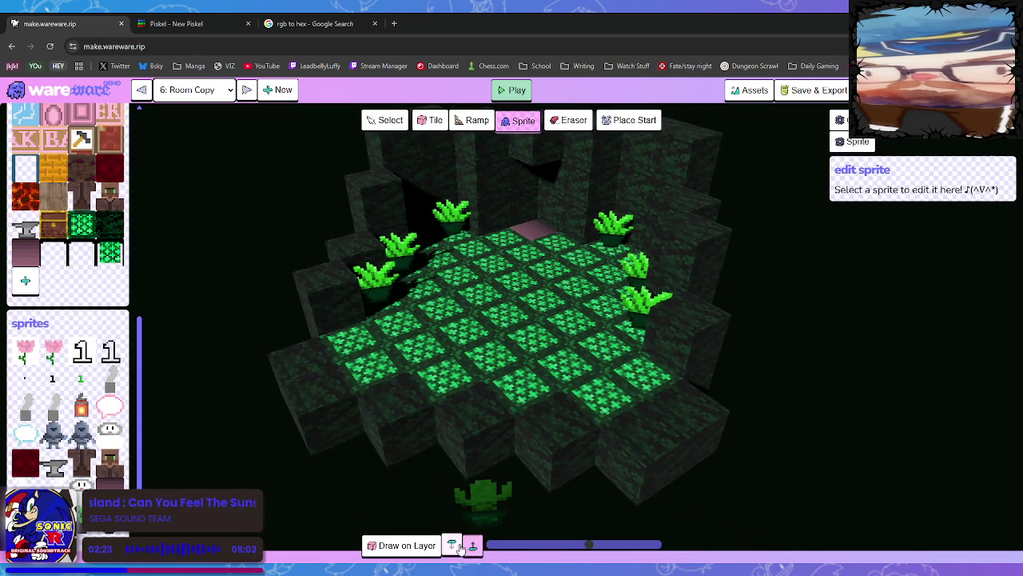
pyautogui.click(350, 244)
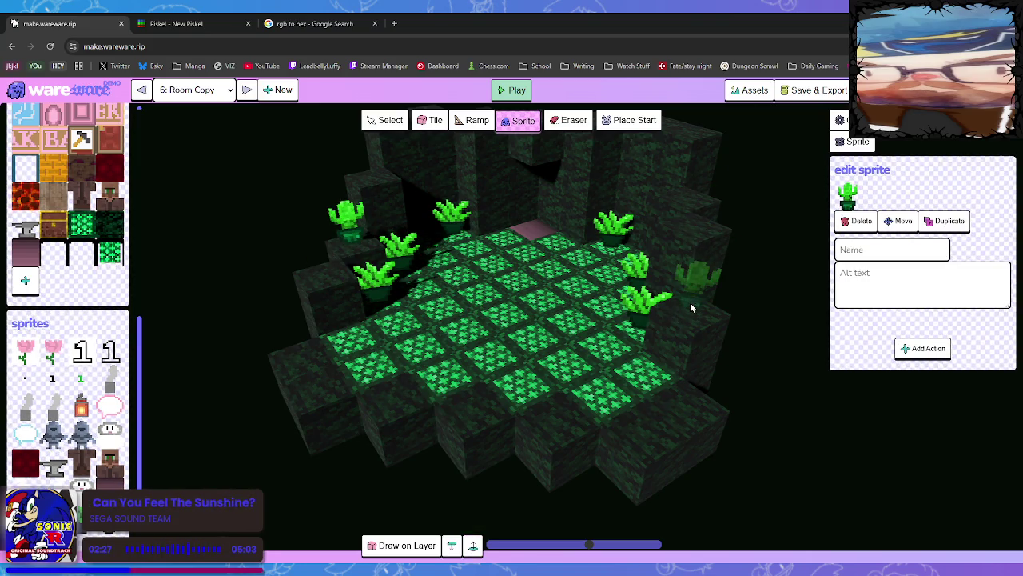
pyautogui.moveTo(691, 308)
pyautogui.mouseDown()
pyautogui.moveTo(706, 310)
pyautogui.moveTo(706, 299)
pyautogui.mouseUp()
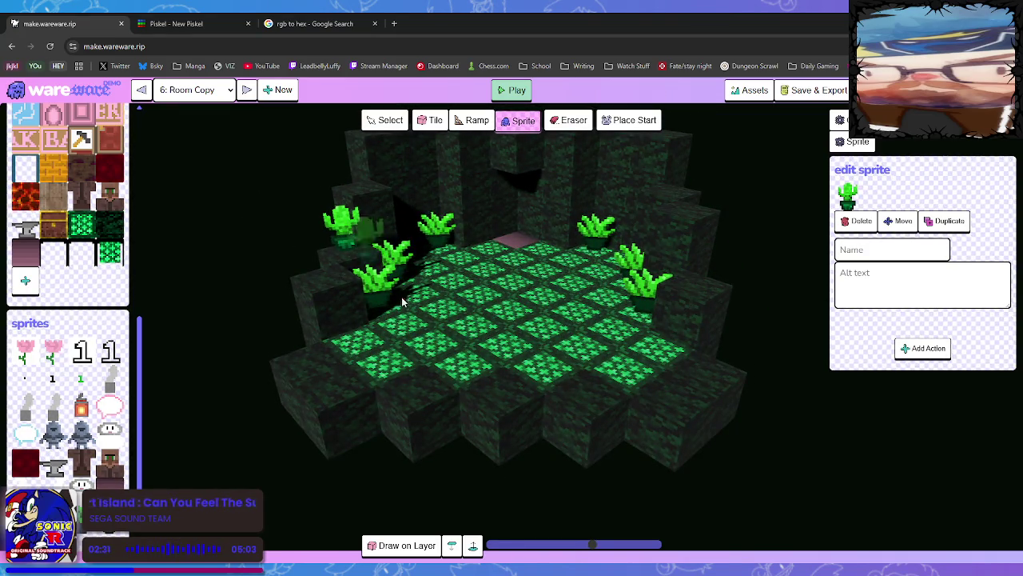
pyautogui.moveTo(403, 301)
pyautogui.mouseDown()
pyautogui.moveTo(498, 365)
pyautogui.moveTo(560, 352)
pyautogui.moveTo(587, 360)
pyautogui.moveTo(558, 355)
pyautogui.mouseUp()
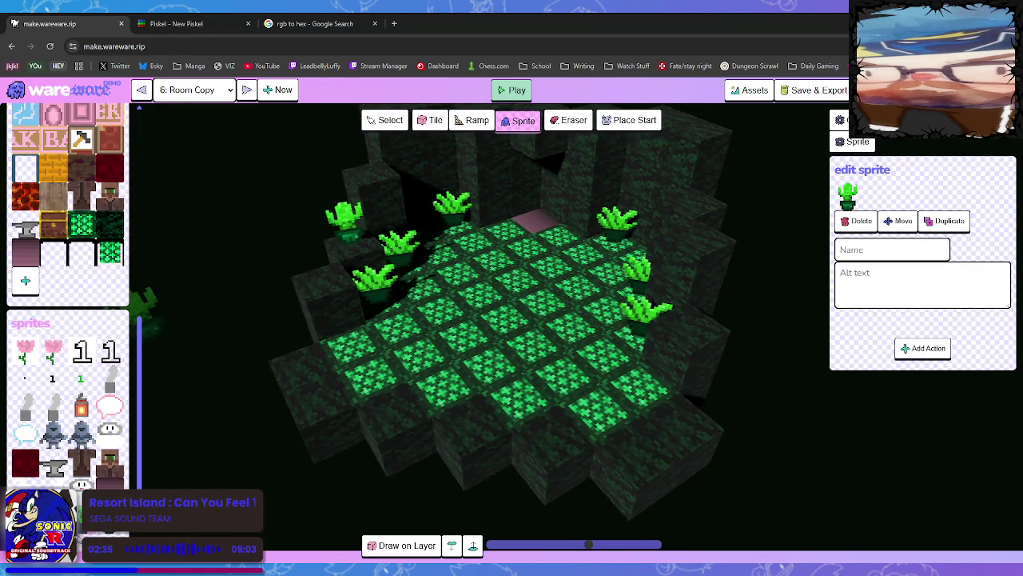
pyautogui.click(697, 206)
# Delete the misplaced wall cactus, raise the Draw on Layer level, and place a cactus on the far wall top.
pyautogui.press('Right')
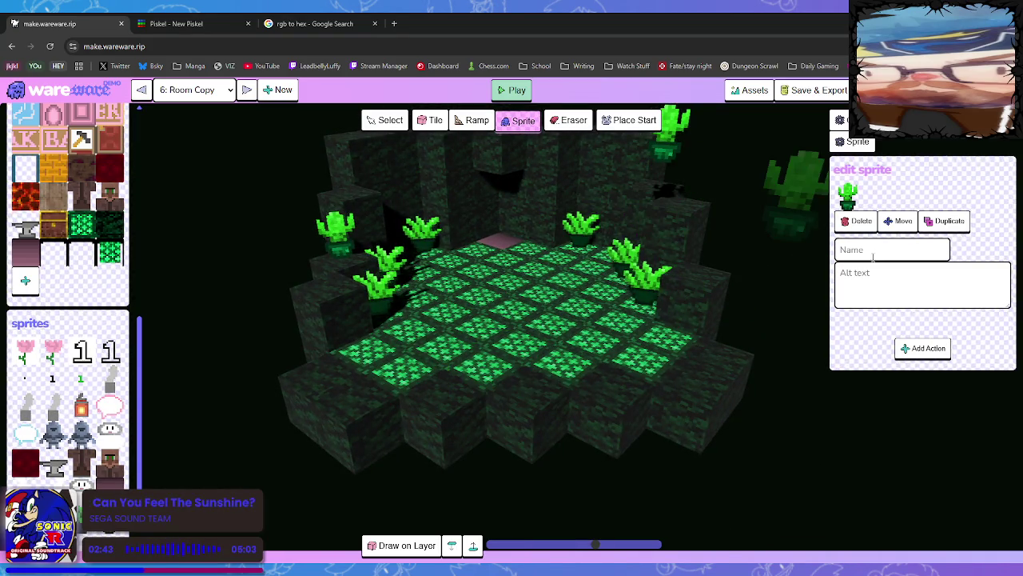
pyautogui.click(857, 221)
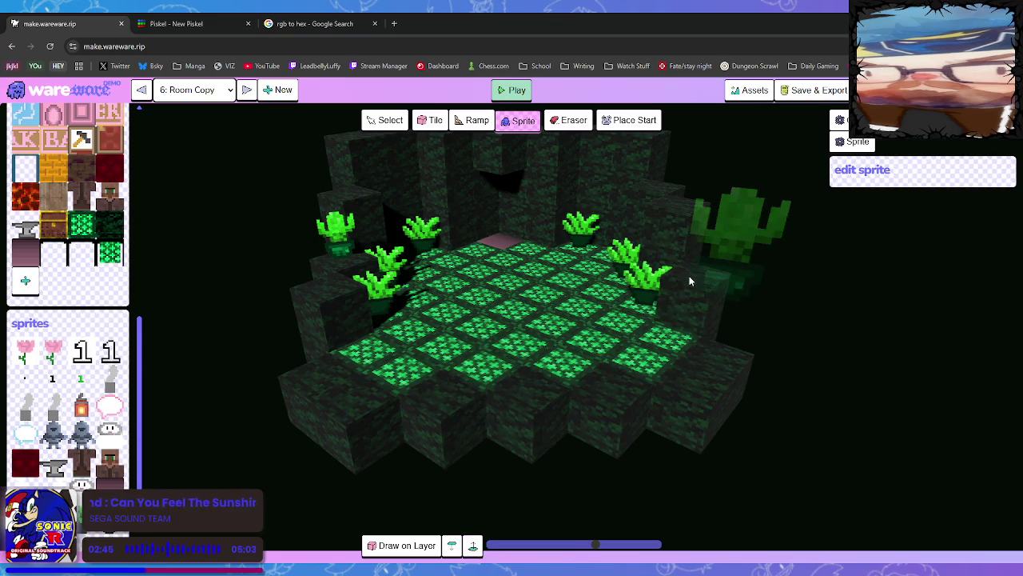
pyautogui.click(451, 546)
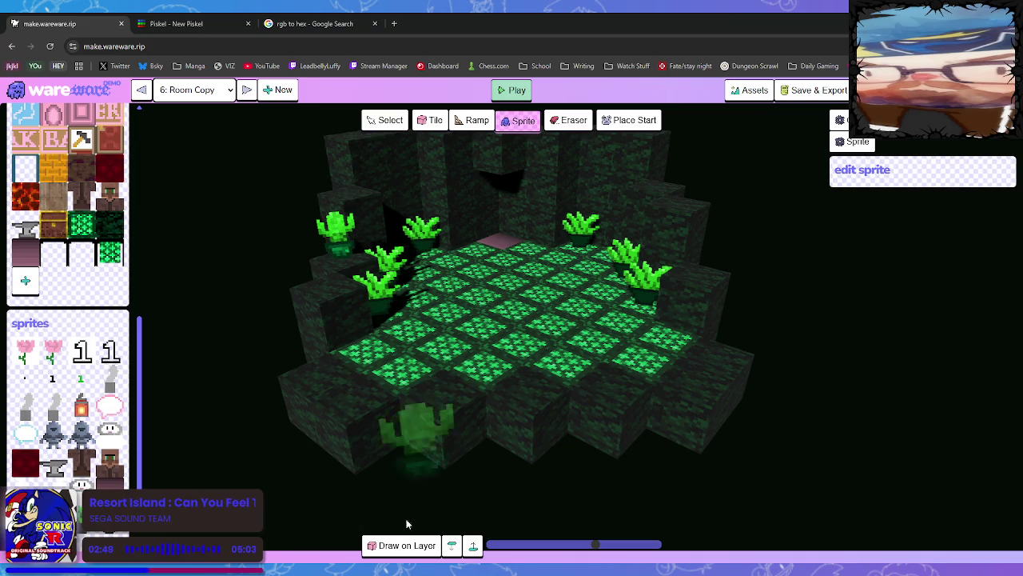
pyautogui.click(474, 545)
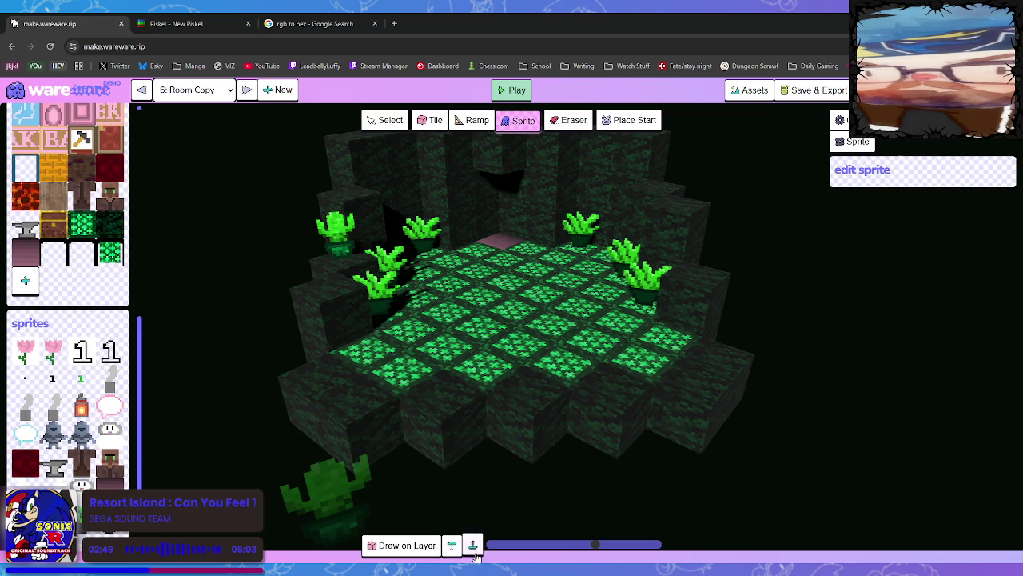
pyautogui.click(648, 187)
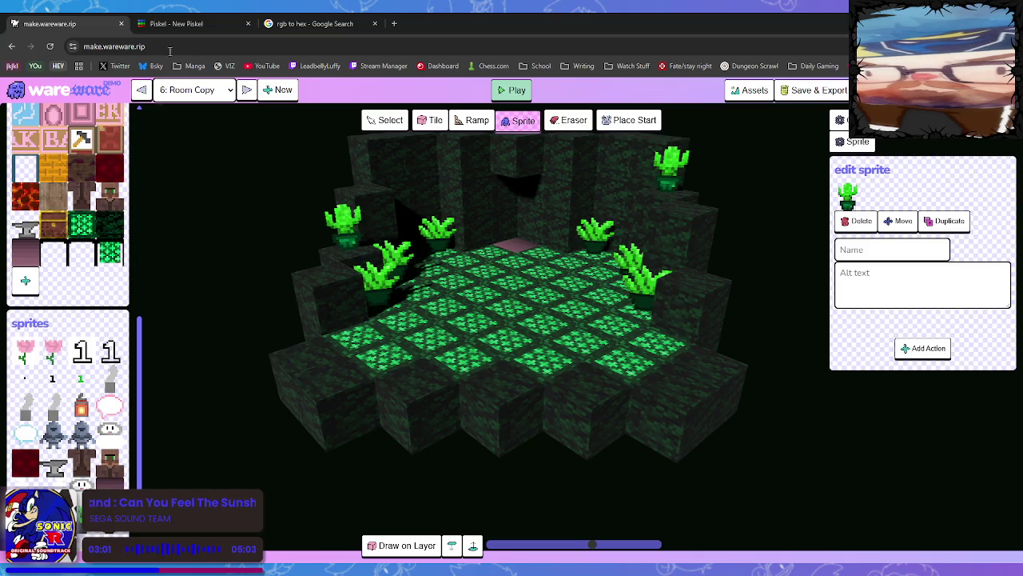
pyautogui.click(176, 23)
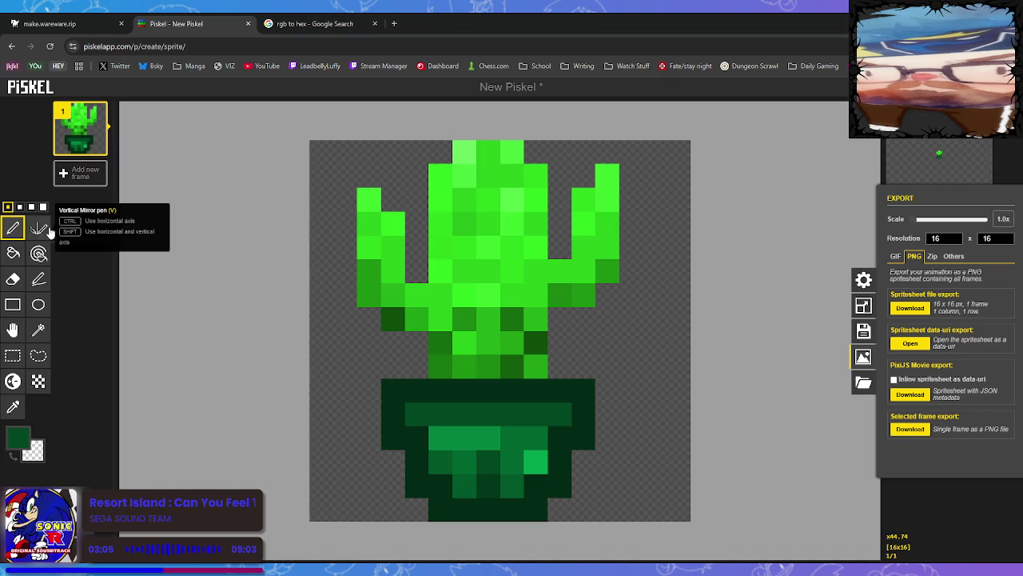
# Close Export, add a new empty layer and delete the cactus layer.
pyautogui.click(19, 232)
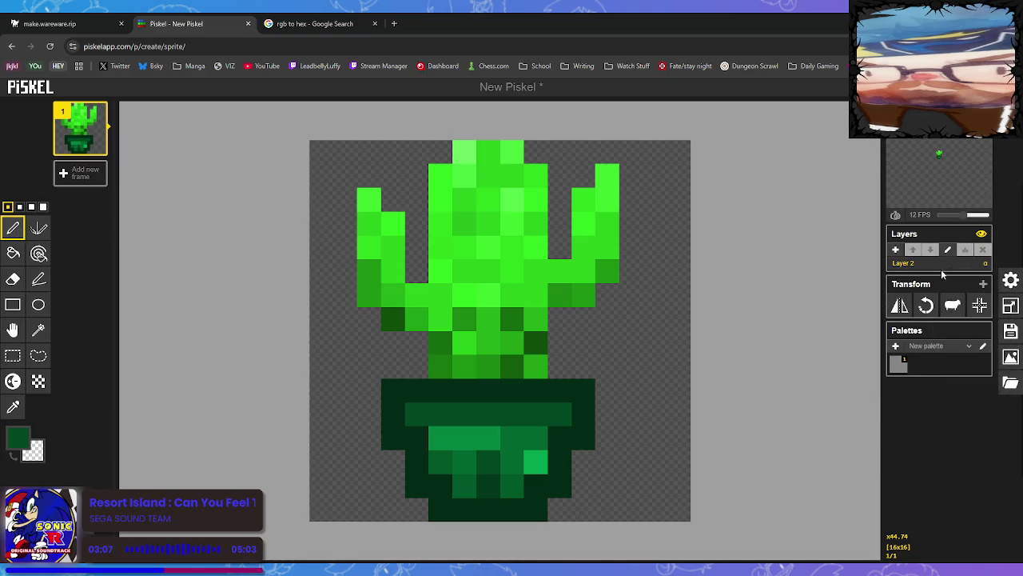
pyautogui.click(895, 250)
pyautogui.click(925, 277)
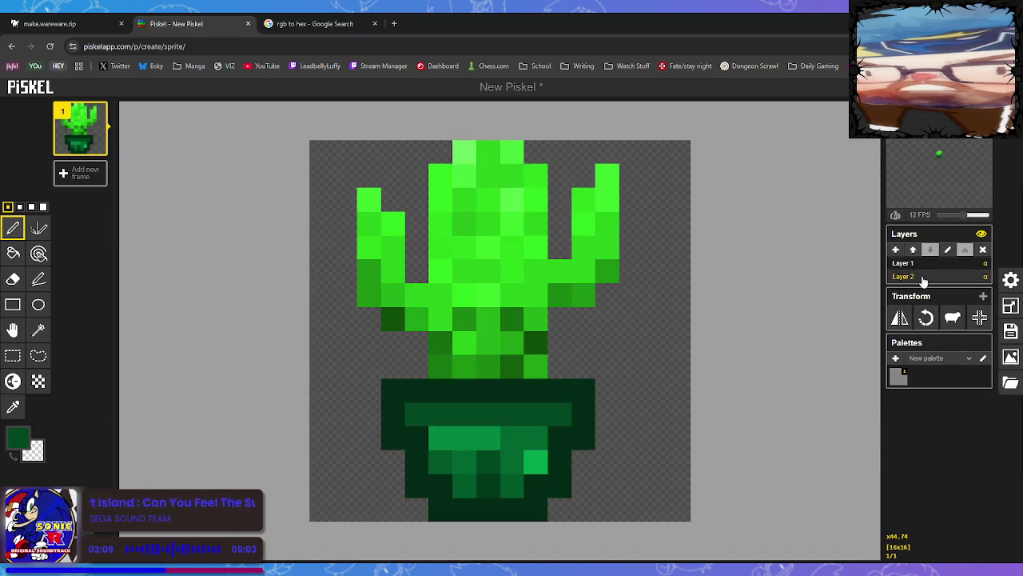
pyautogui.click(983, 249)
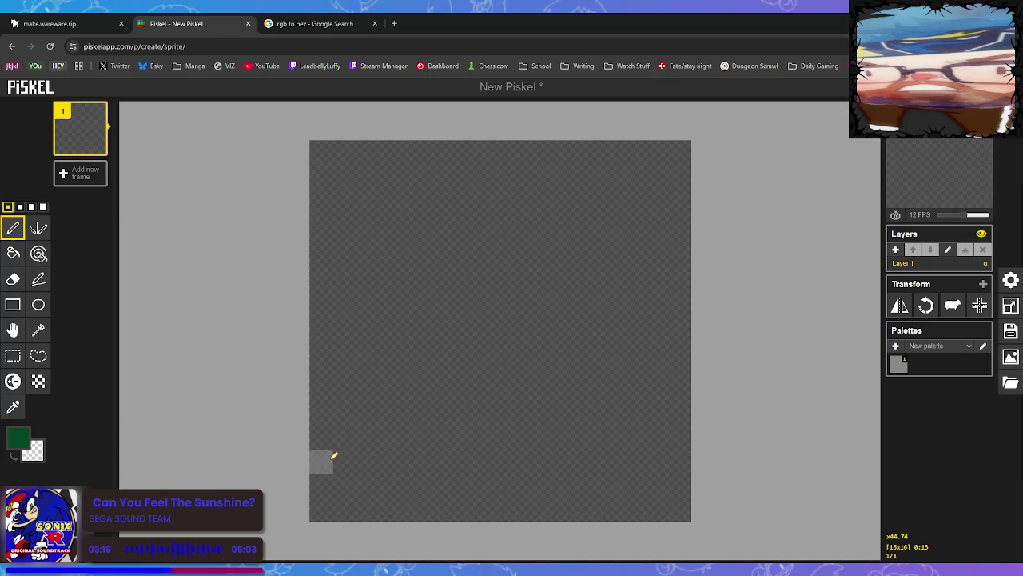
# Draw a dark-green outline of a wide, shallow pot along the canvas bottom.
pyautogui.click(369, 509)
pyautogui.click(344, 485)
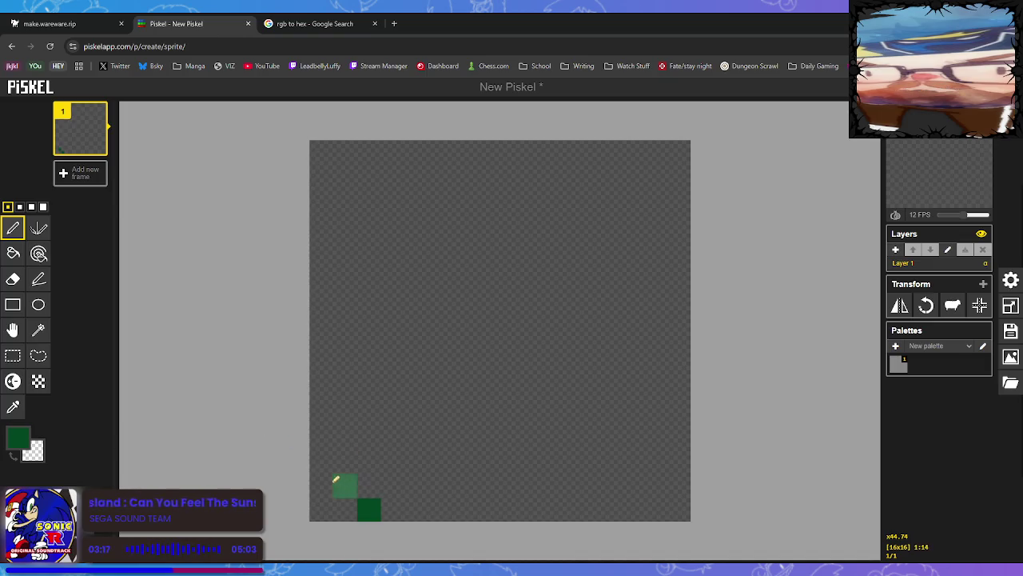
pyautogui.click(321, 461)
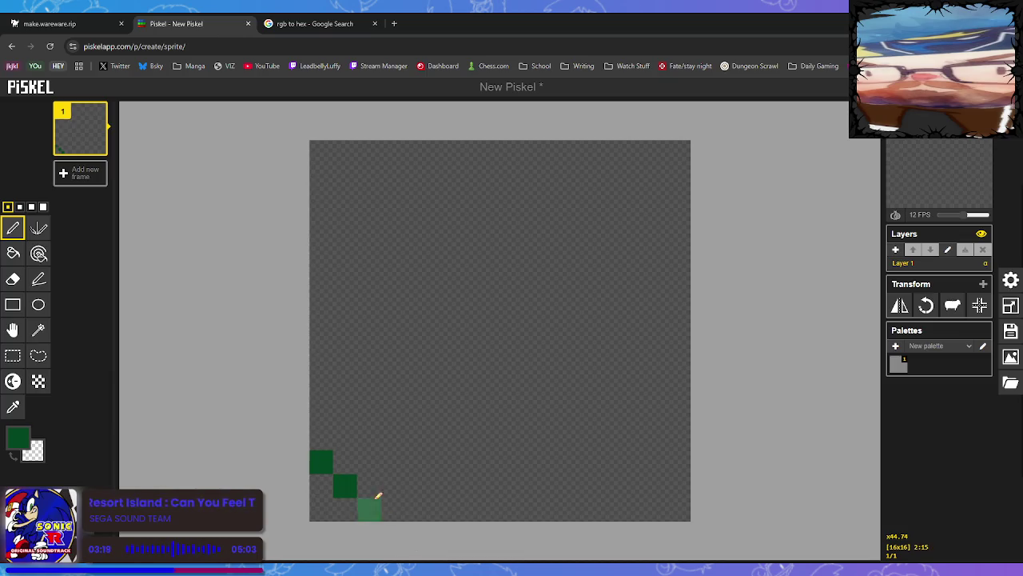
pyautogui.click(328, 437)
pyautogui.click(327, 414)
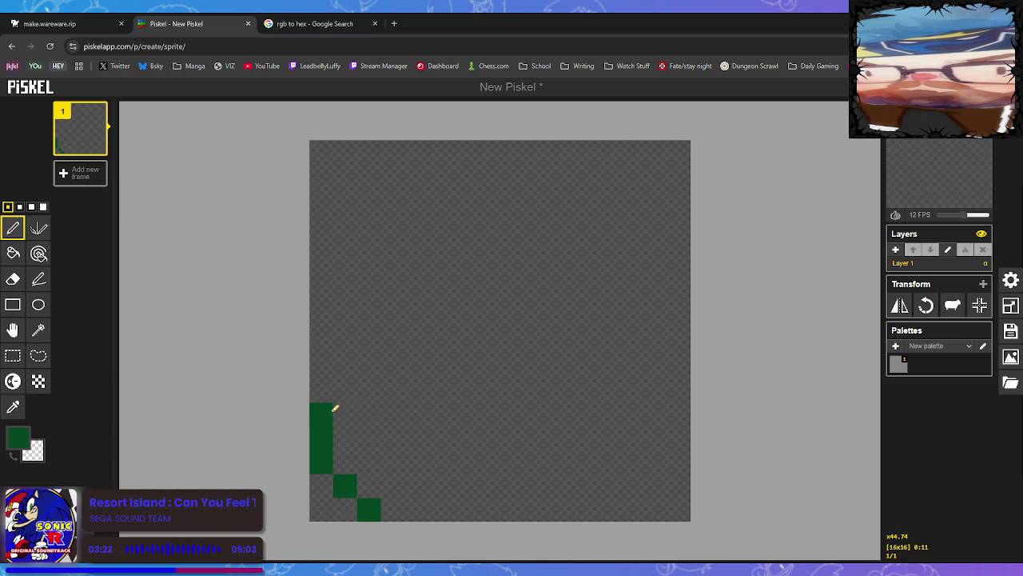
pyautogui.moveTo(336, 405); pyautogui.dragTo(804, 425)
pyautogui.moveTo(680, 436); pyautogui.dragTo(687, 453)
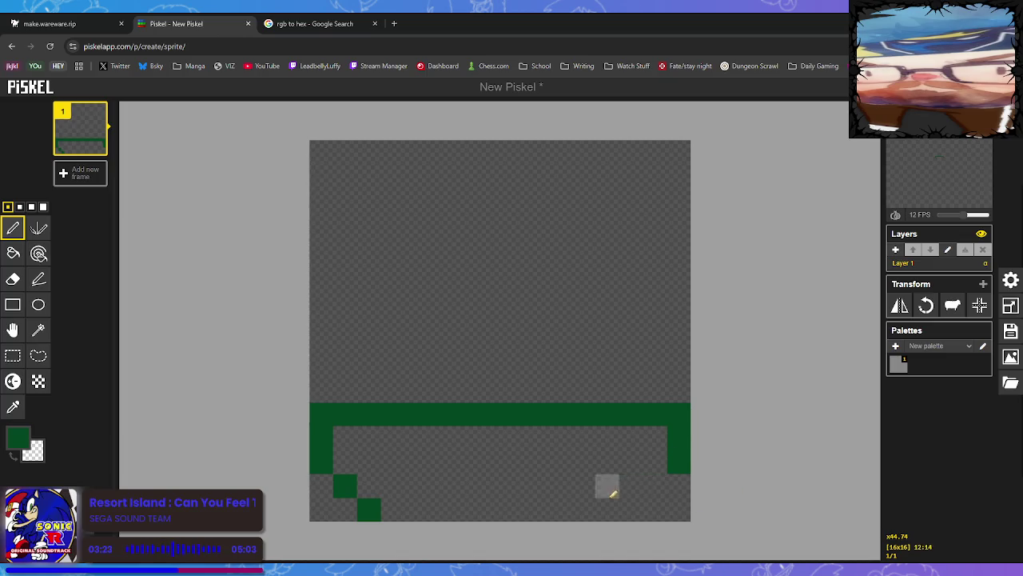
pyautogui.click(655, 485)
pyautogui.click(631, 509)
pyautogui.moveTo(404, 510); pyautogui.dragTo(632, 511)
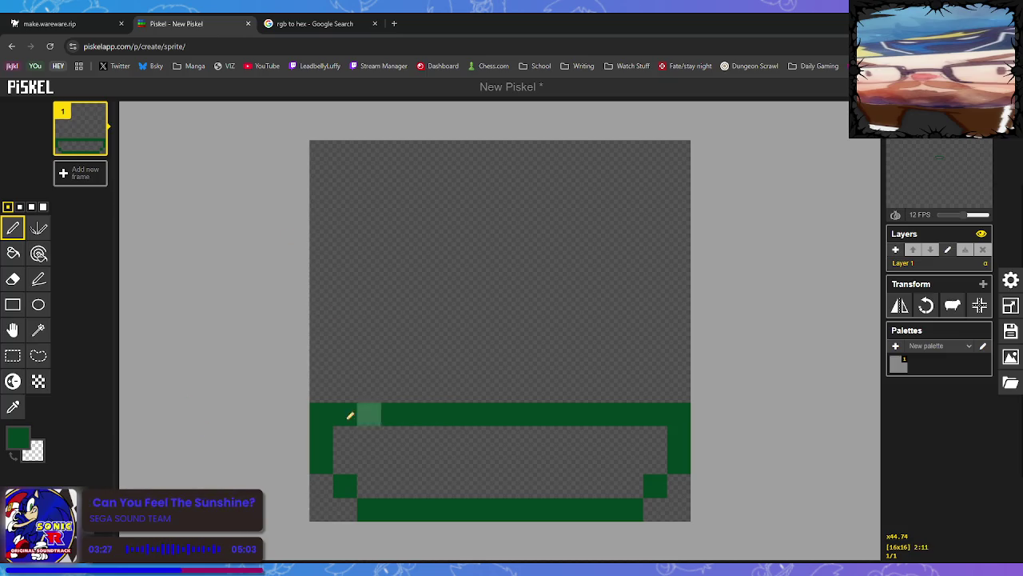
pyautogui.click(19, 438)
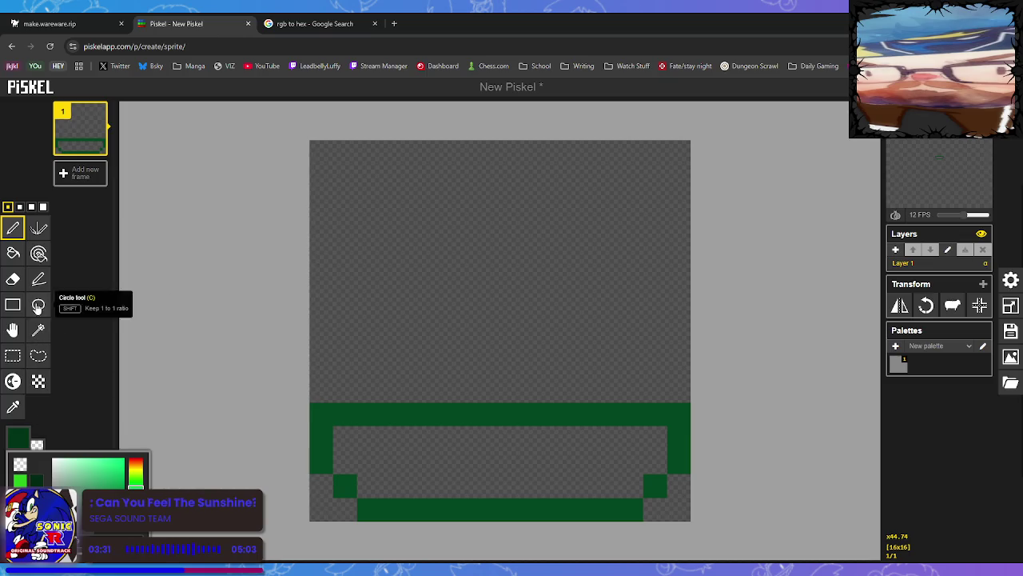
# Draw a thin dark-green stem with a hooked tip rising from the pot rim.
pyautogui.click(492, 392)
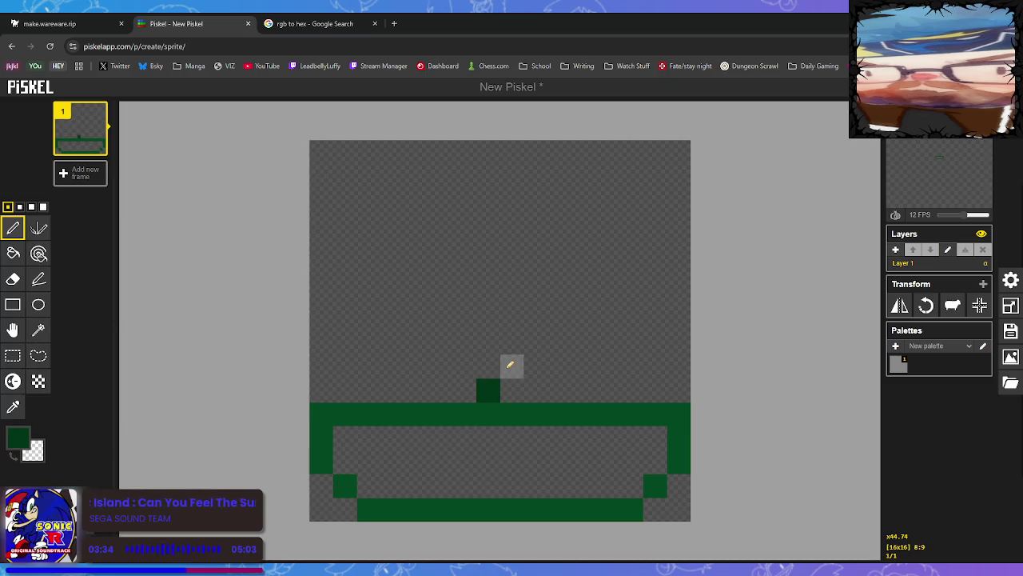
pyautogui.click(514, 368)
pyautogui.click(514, 344)
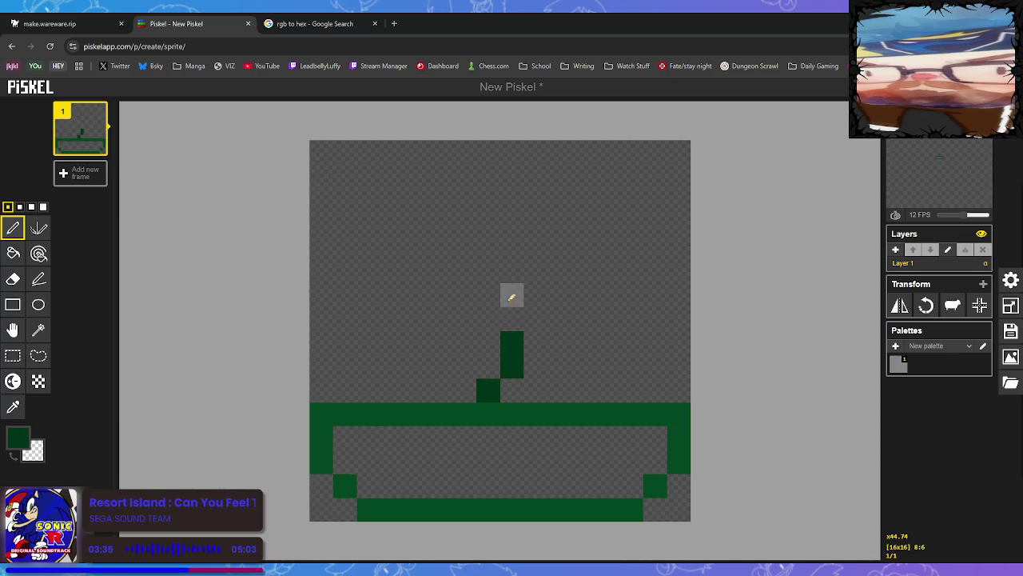
pyautogui.moveTo(513, 296); pyautogui.dragTo(512, 271)
pyautogui.click(514, 320)
pyautogui.click(536, 269)
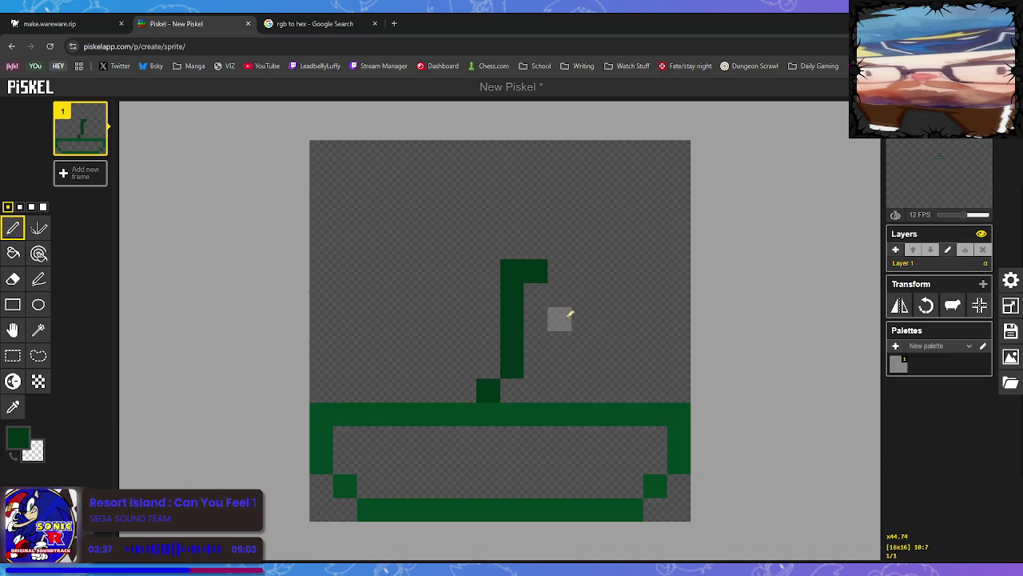
pyautogui.click(537, 248)
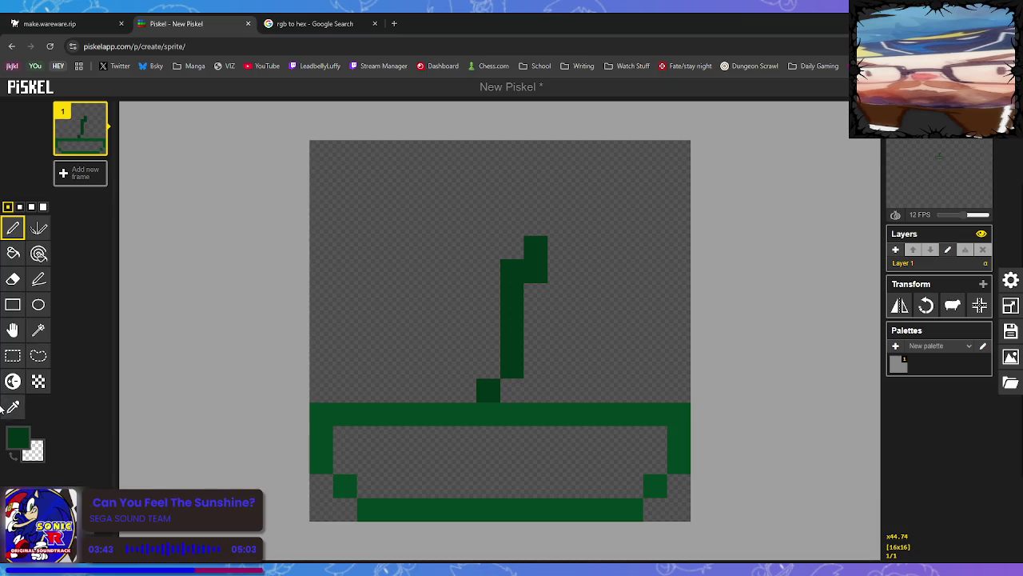
# Make a brighter green the primary drawing colour and return to the Pen.
pyautogui.click(13, 407)
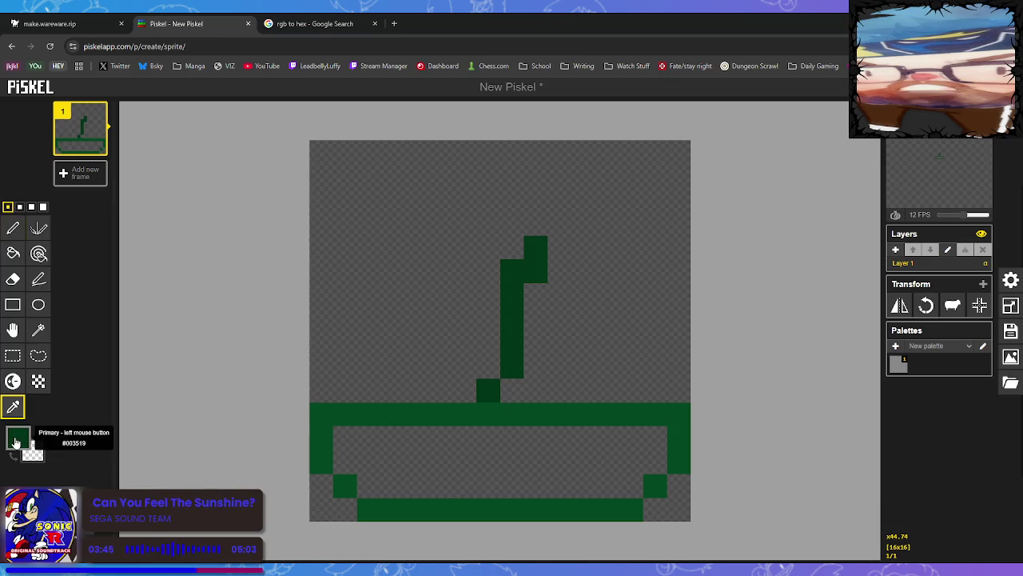
pyautogui.click(37, 442)
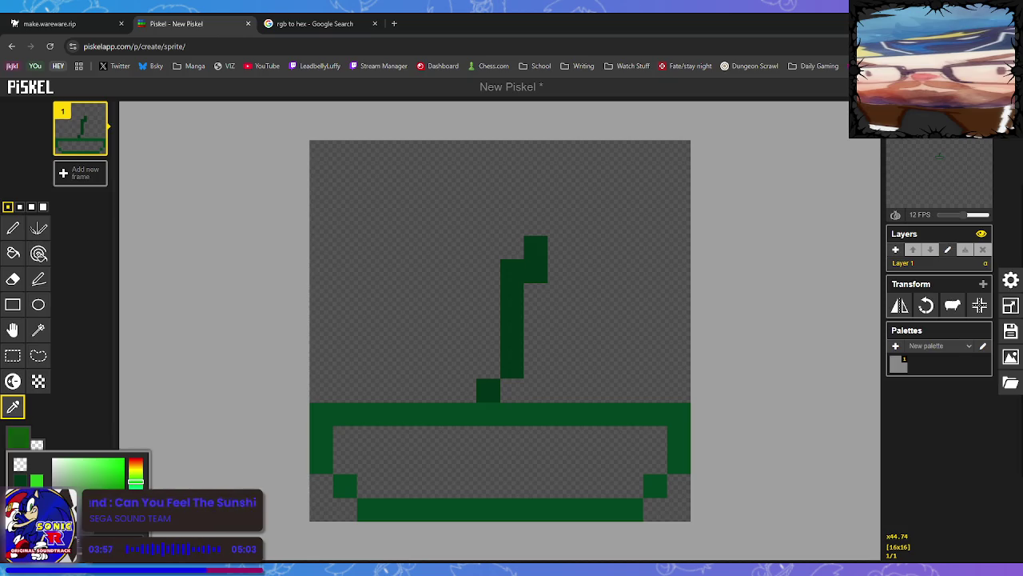
pyautogui.click(13, 228)
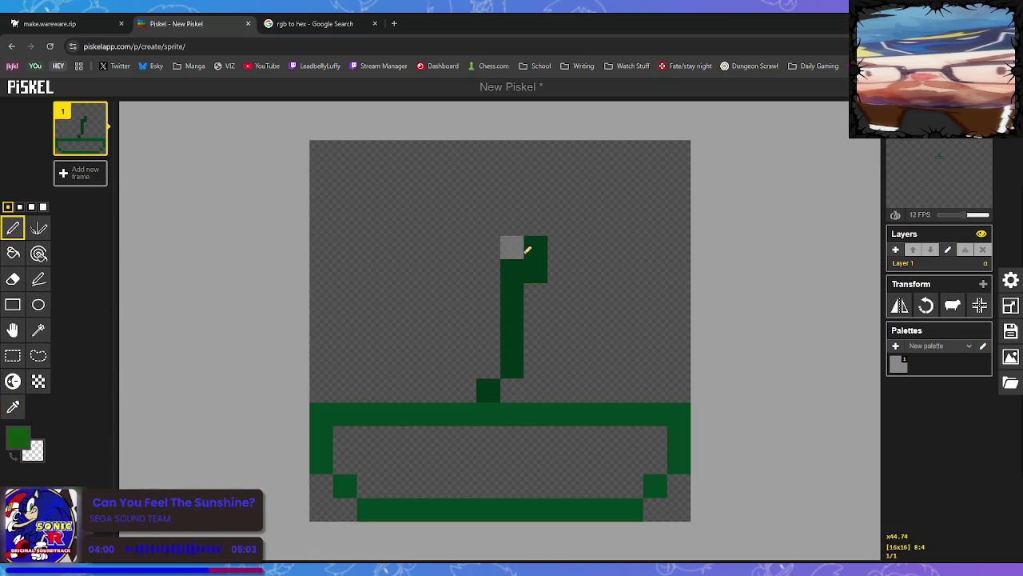
# Extend the stem upward in bright green and outline a leaf curling over from its top.
pyautogui.moveTo(503, 266)
pyautogui.mouseDown()
pyautogui.moveTo(525, 245)
pyautogui.moveTo(554, 174)
pyautogui.moveTo(580, 170)
pyautogui.moveTo(584, 152)
pyautogui.moveTo(613, 150)
pyautogui.mouseUp()
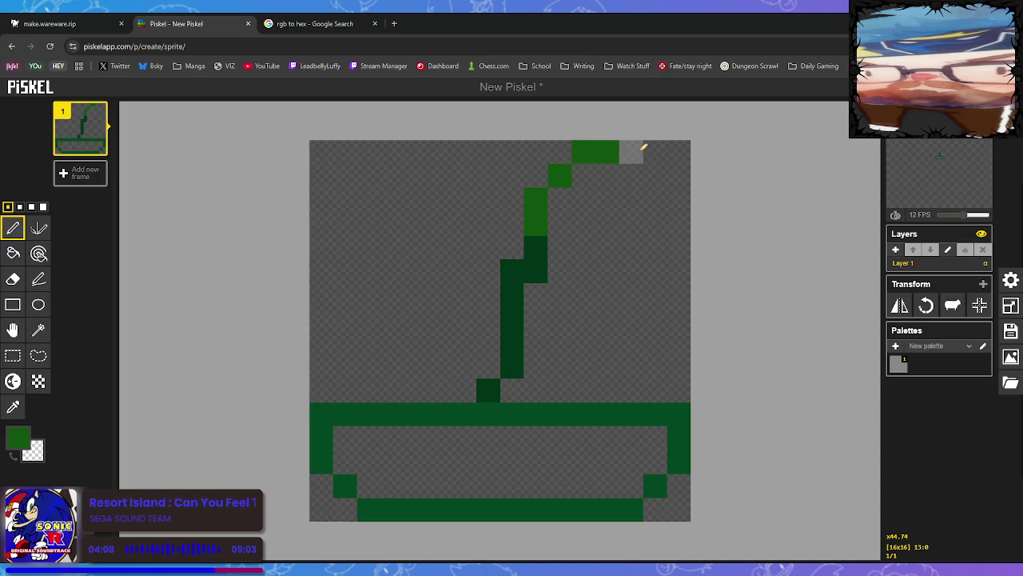
pyautogui.click(631, 152)
pyautogui.click(656, 172)
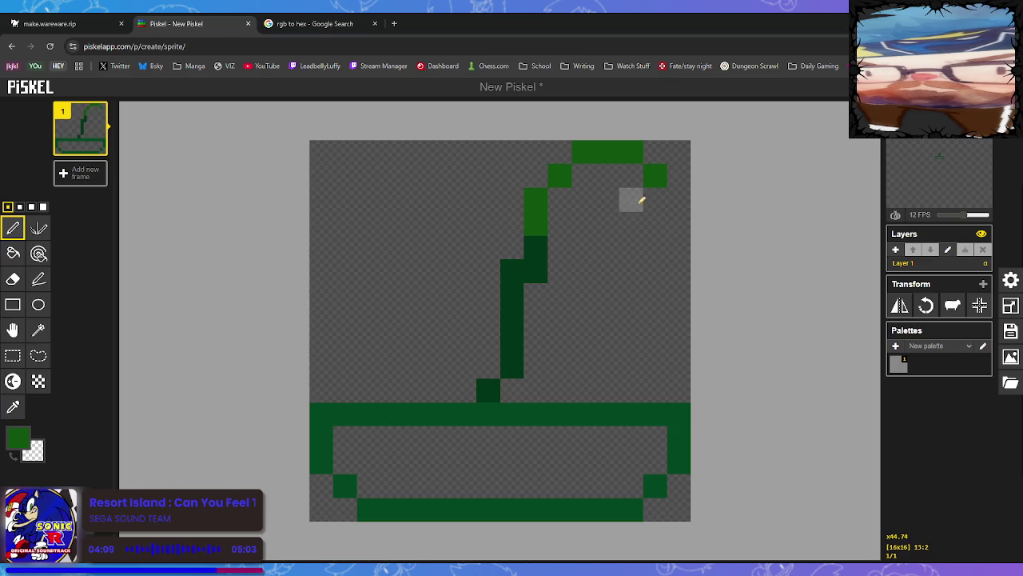
pyautogui.click(633, 201)
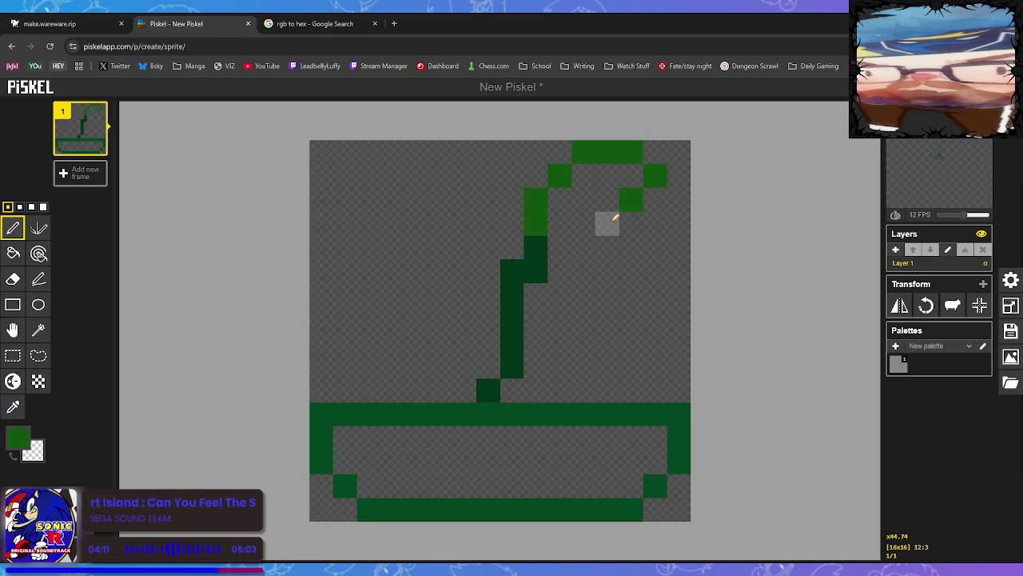
pyautogui.click(614, 217)
pyautogui.moveTo(567, 244); pyautogui.dragTo(581, 242)
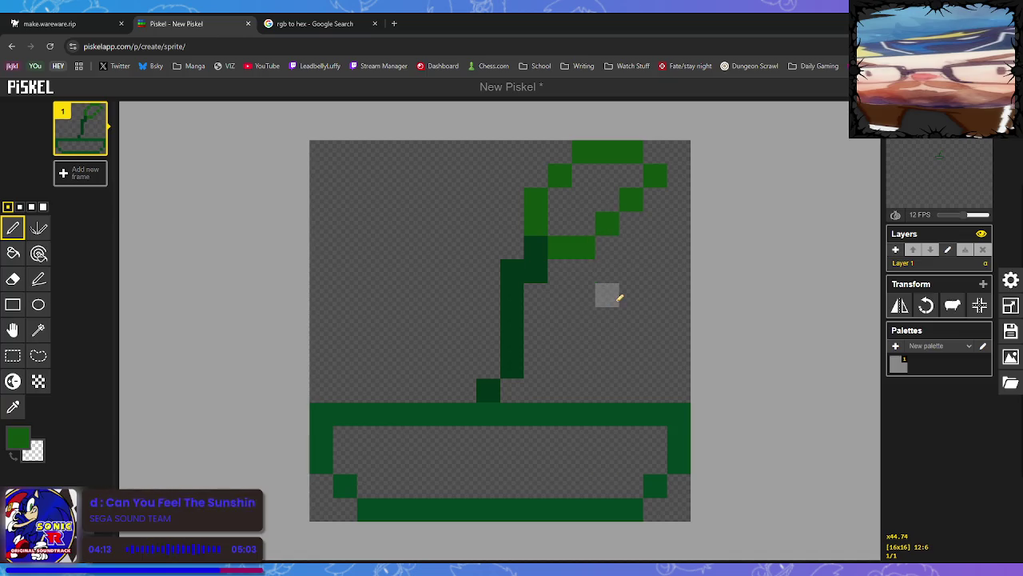
# Fill the stem gap and add small bright-green sprigs lower on the stem.
pyautogui.click(520, 352)
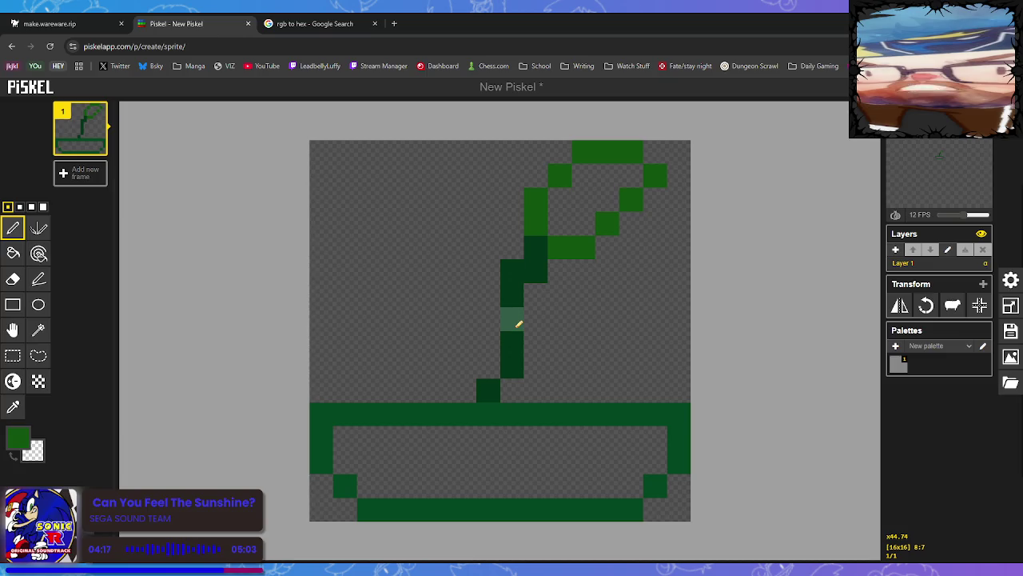
pyautogui.moveTo(491, 320); pyautogui.dragTo(537, 320)
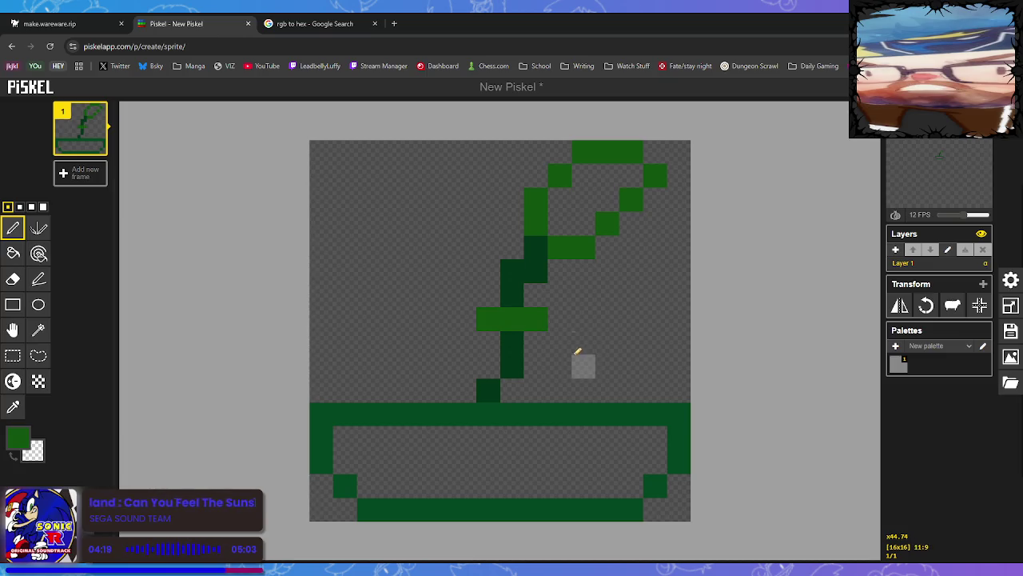
pyautogui.click(539, 342)
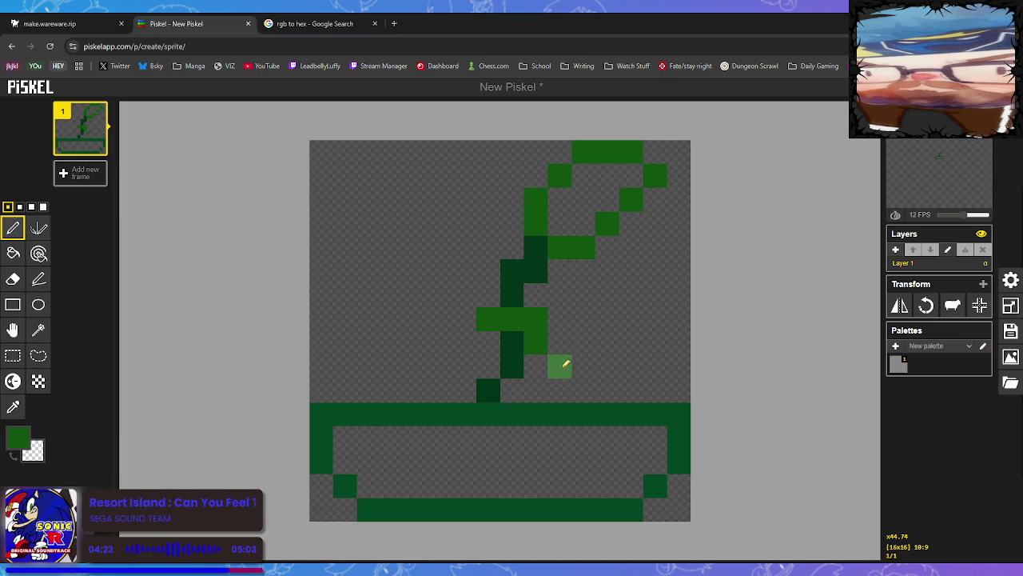
pyautogui.click(564, 365)
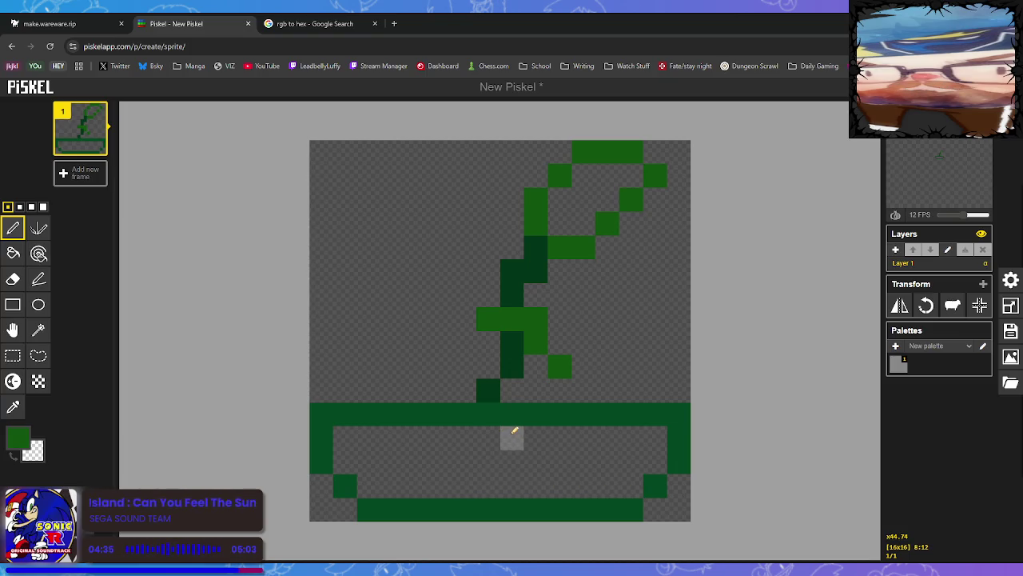
# Add a leaf pixel above the rim and lighten three cells of the pot rim.
pyautogui.click(582, 386)
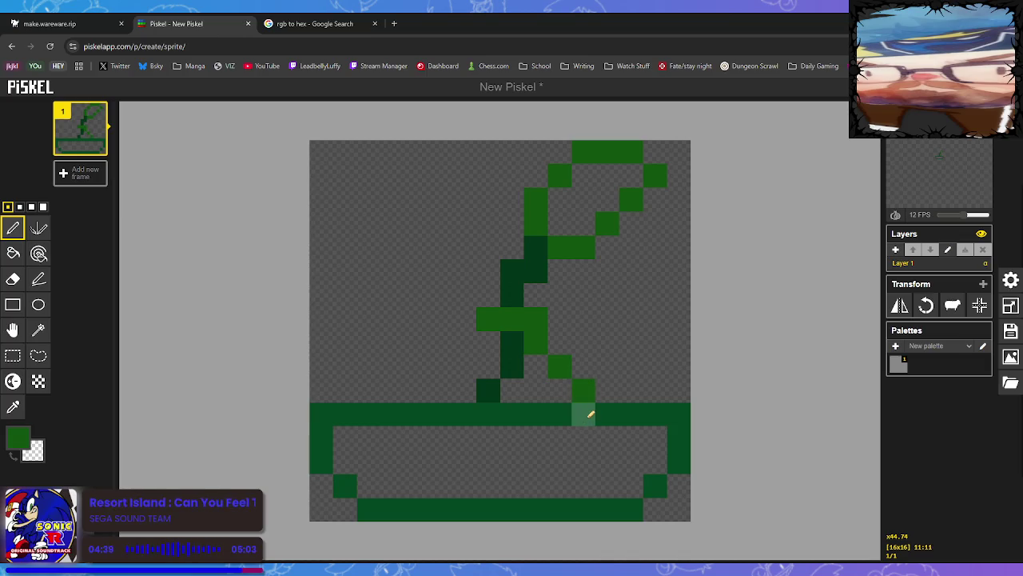
pyautogui.click(606, 414)
pyautogui.click(629, 414)
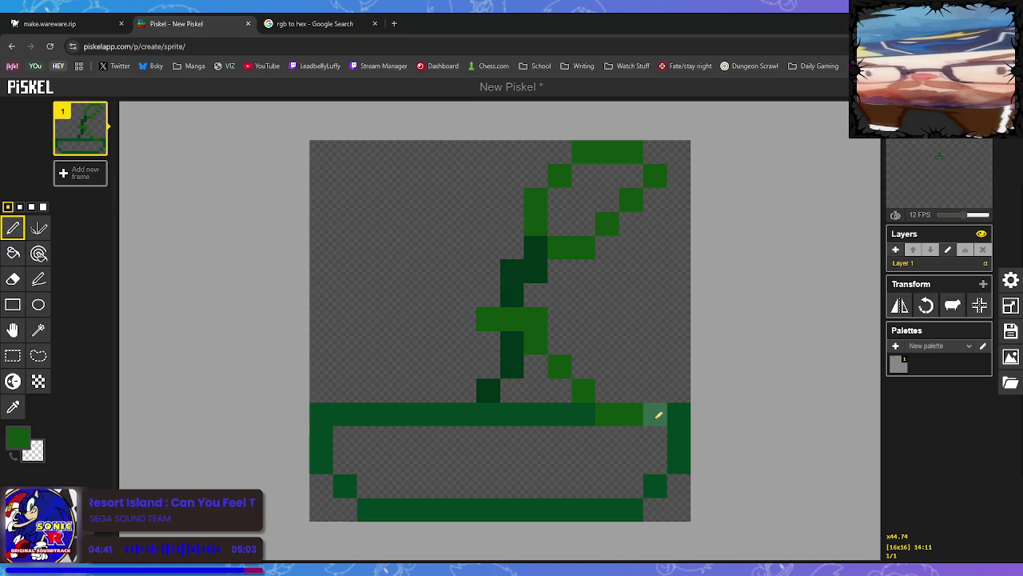
pyautogui.click(657, 414)
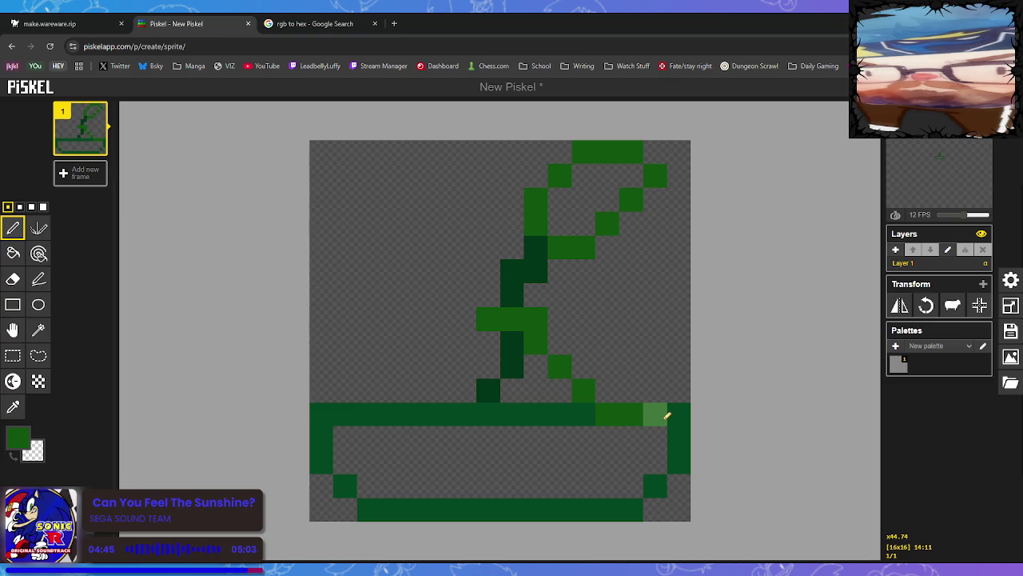
pyautogui.click(654, 391)
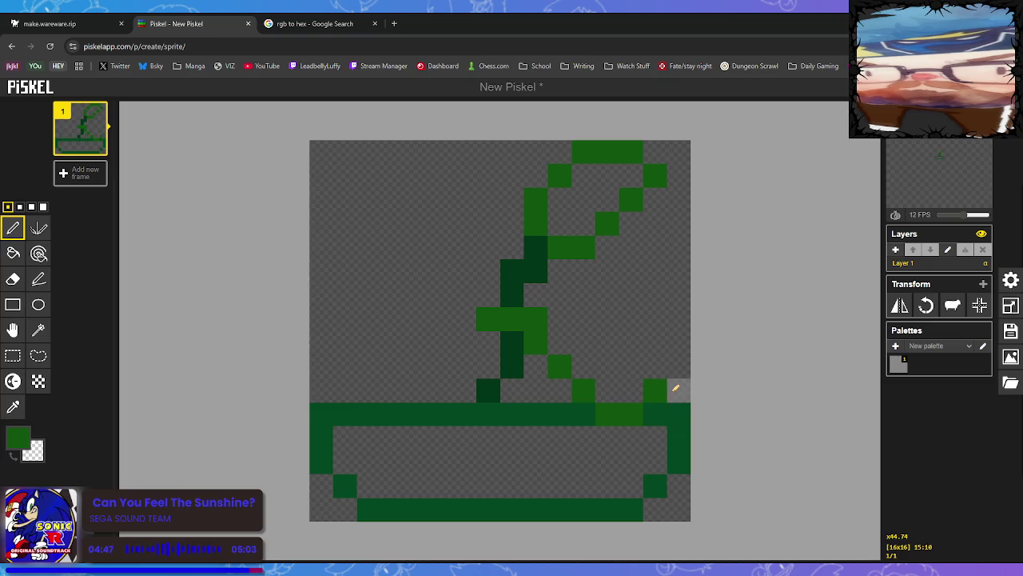
pyautogui.hotkey('ctrl', 'z')
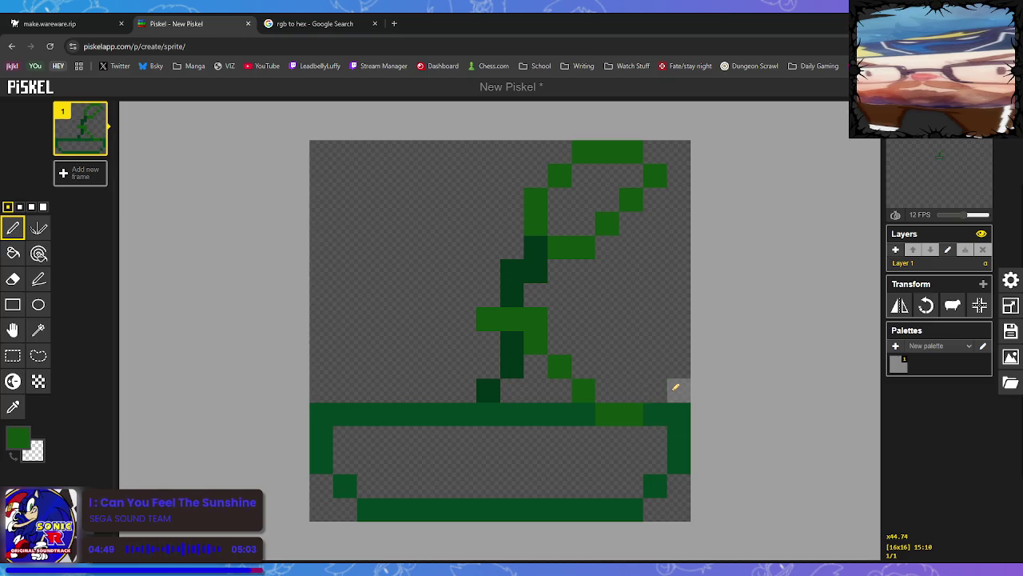
# Outline the right-hand leaf zigzagging from mid-stem out to the canvas edge.
pyautogui.moveTo(655, 364); pyautogui.dragTo(676, 364)
pyautogui.click(632, 391)
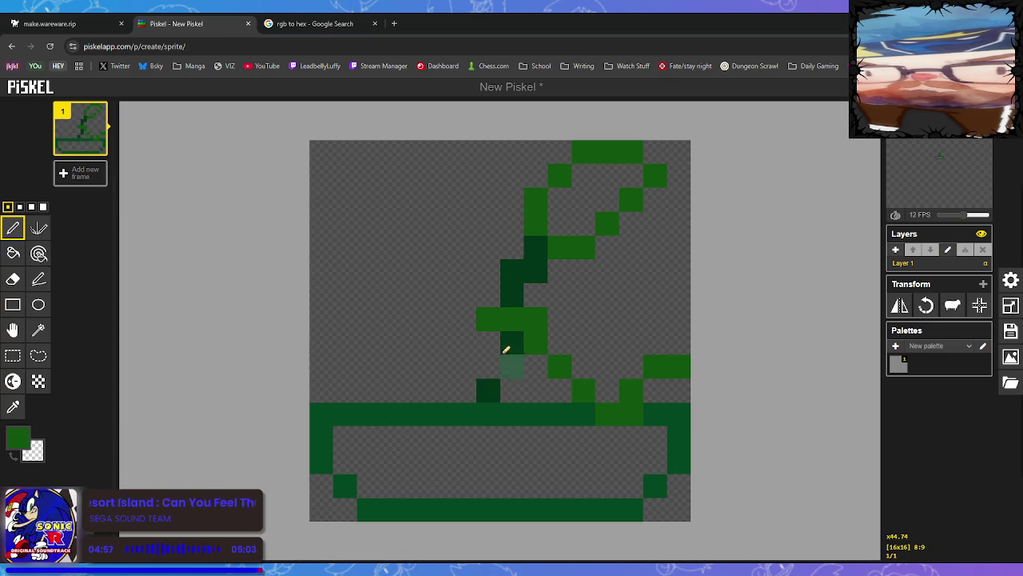
pyautogui.click(560, 295)
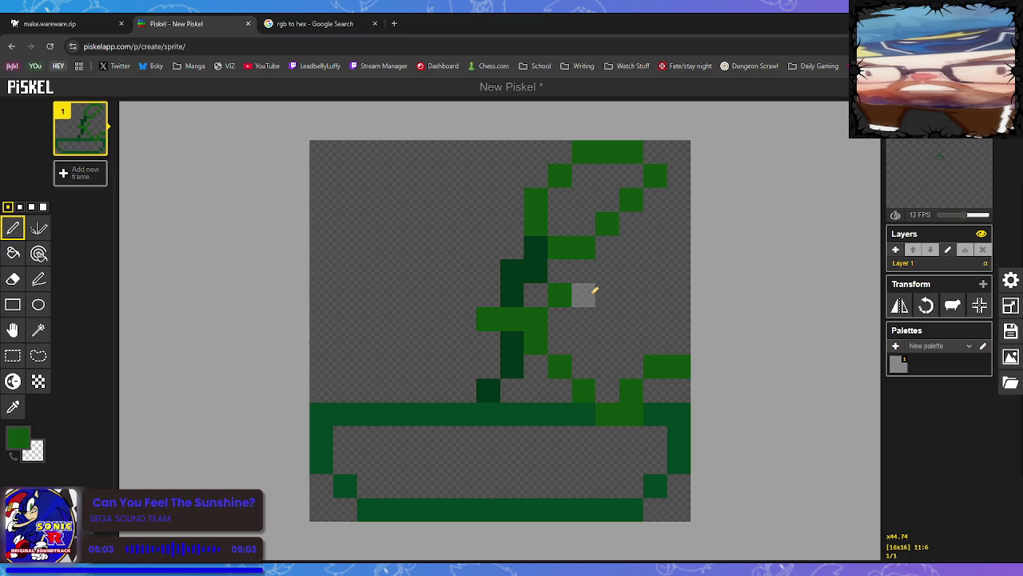
pyautogui.moveTo(594, 291); pyautogui.dragTo(656, 273)
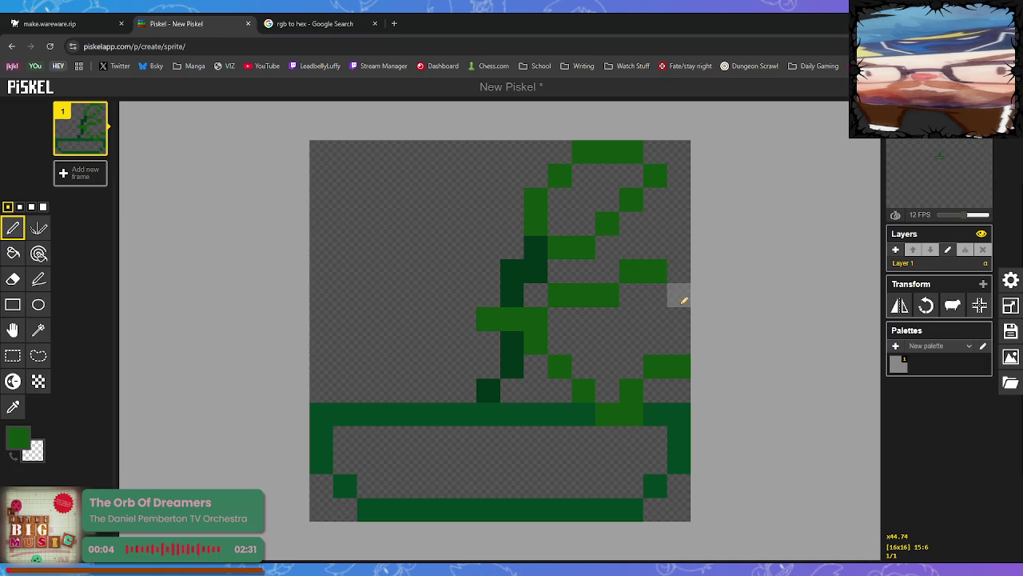
pyautogui.click(684, 300)
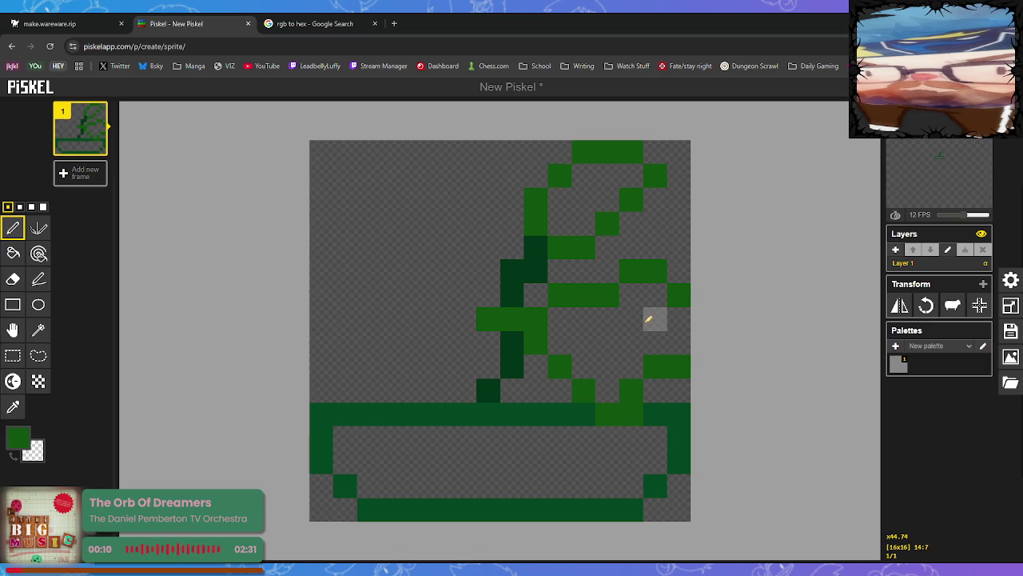
pyautogui.click(13, 355)
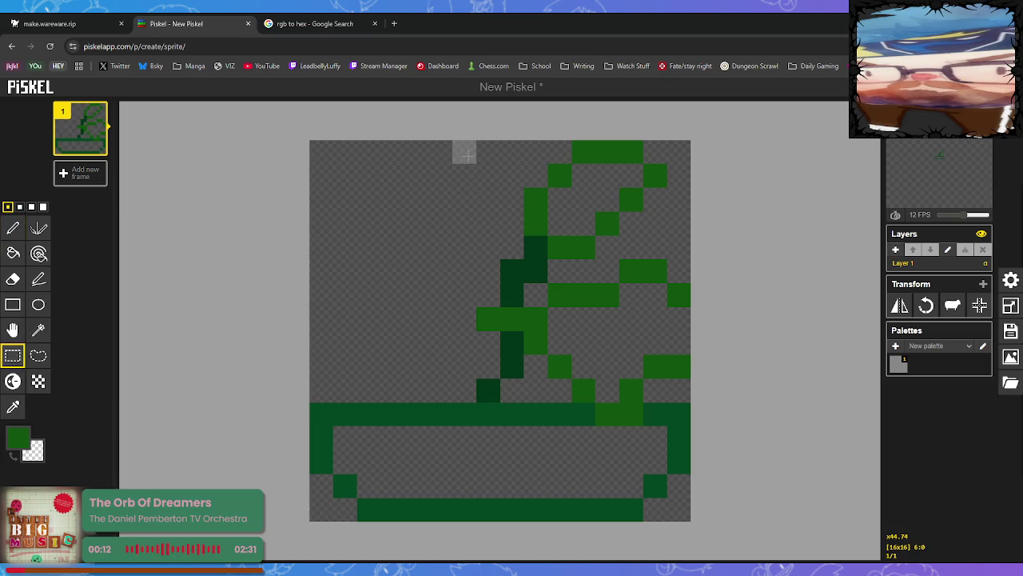
# Move the selected plant one pixel left, restore the cleared pixels, and close the right leaf along the edge.
pyautogui.moveTo(464, 155)
pyautogui.mouseDown()
pyautogui.moveTo(544, 280)
pyautogui.moveTo(640, 381)
pyautogui.mouseUp()
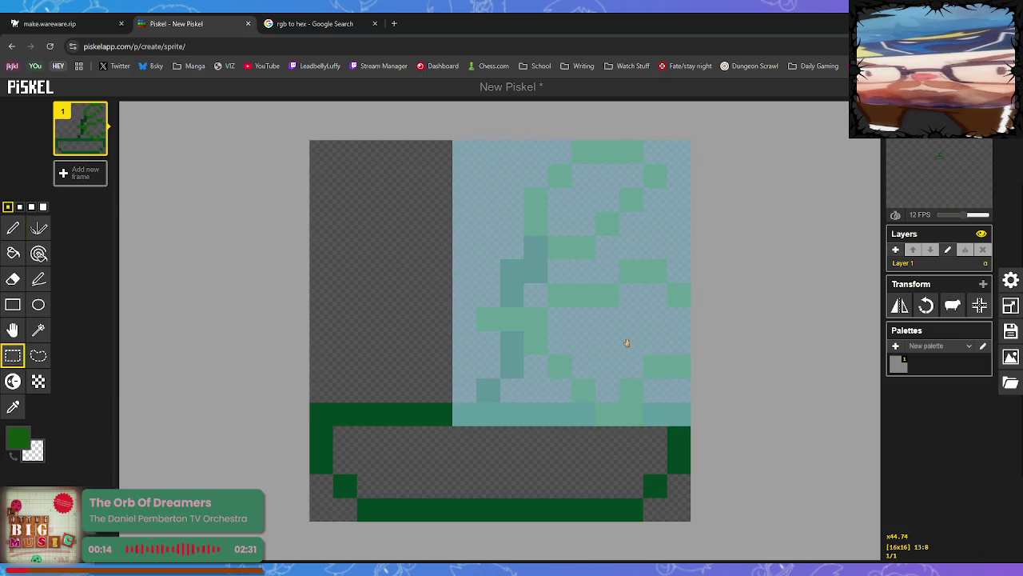
pyautogui.moveTo(625, 342)
pyautogui.mouseDown()
pyautogui.moveTo(611, 342)
pyautogui.moveTo(627, 345)
pyautogui.mouseUp()
pyautogui.moveTo(528, 323); pyautogui.dragTo(513, 320)
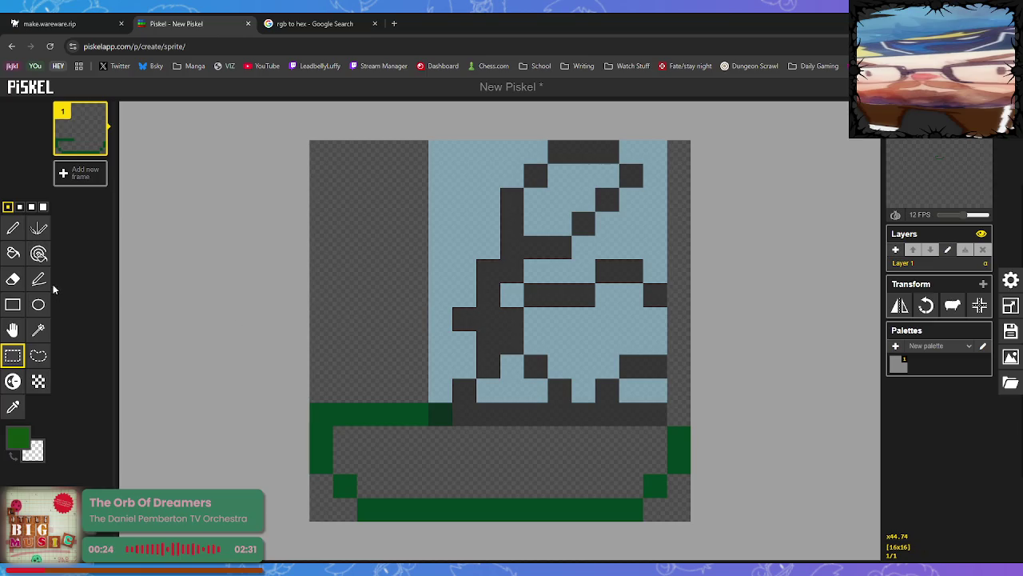
pyautogui.click(498, 448)
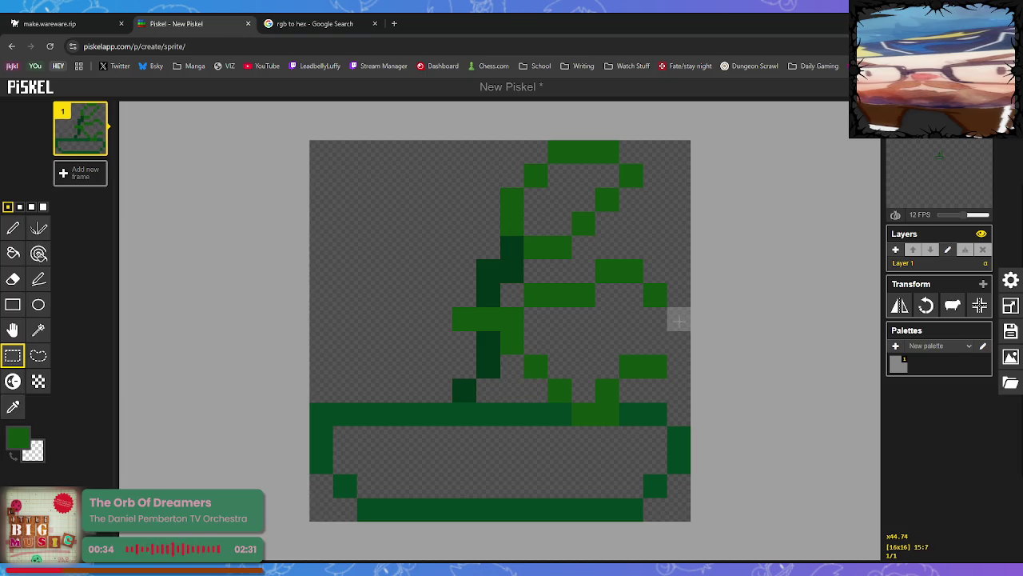
pyautogui.click(678, 366)
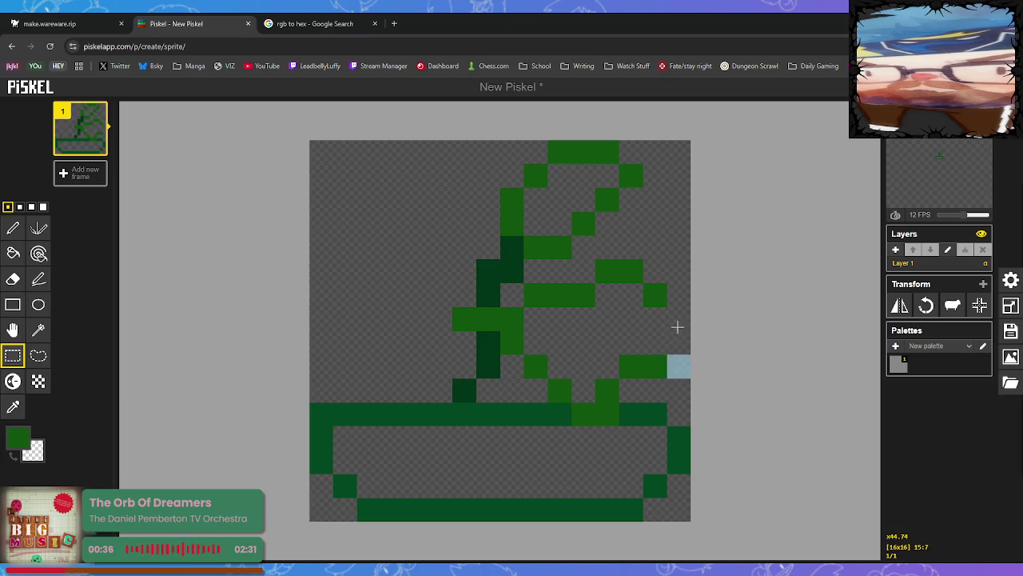
pyautogui.hotkey('ctrl', 'z')
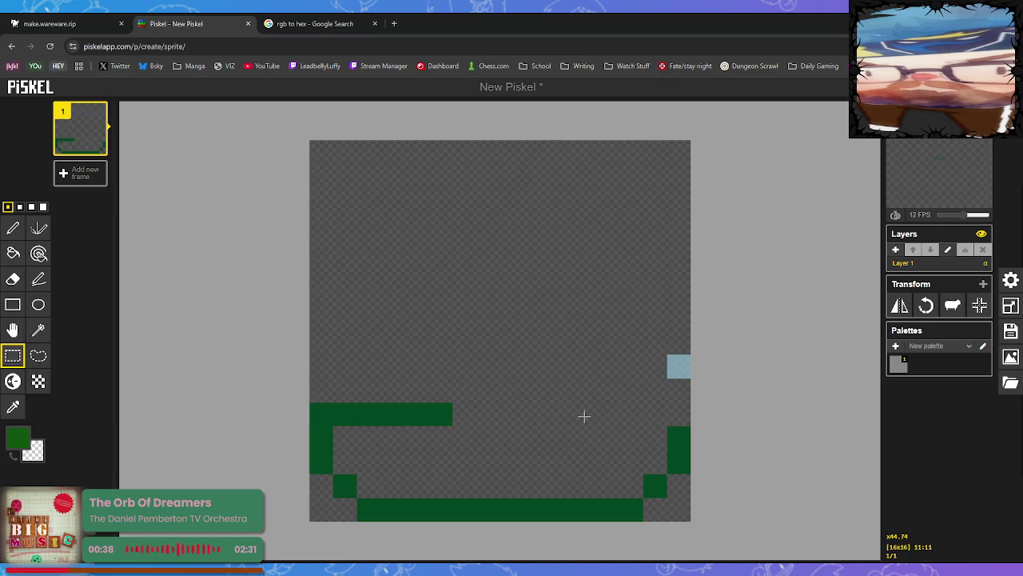
pyautogui.hotkey('ctrl', 'y')
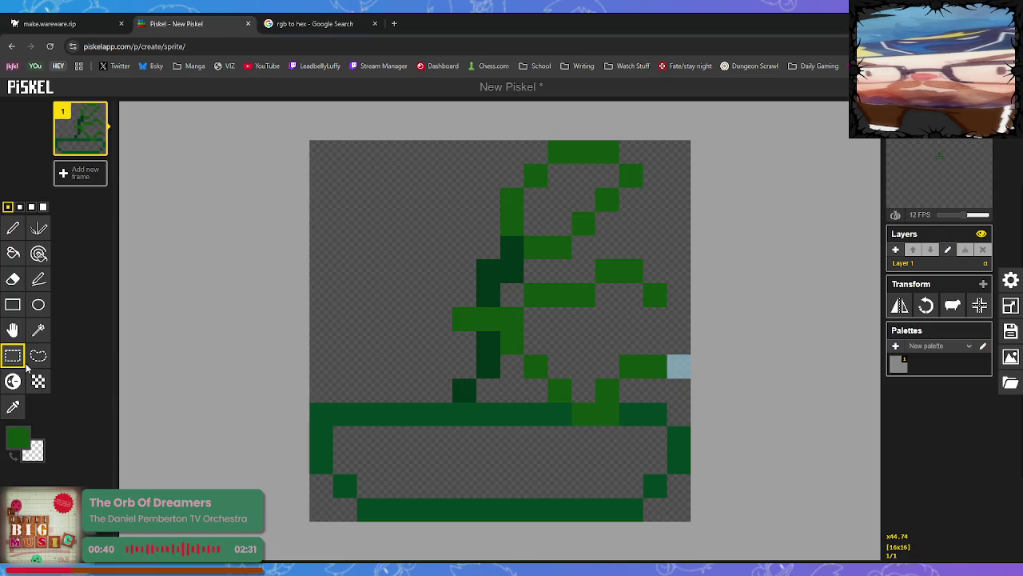
pyautogui.click(13, 228)
pyautogui.moveTo(687, 337)
pyautogui.mouseDown()
pyautogui.moveTo(680, 317)
pyautogui.moveTo(689, 369)
pyautogui.mouseUp()
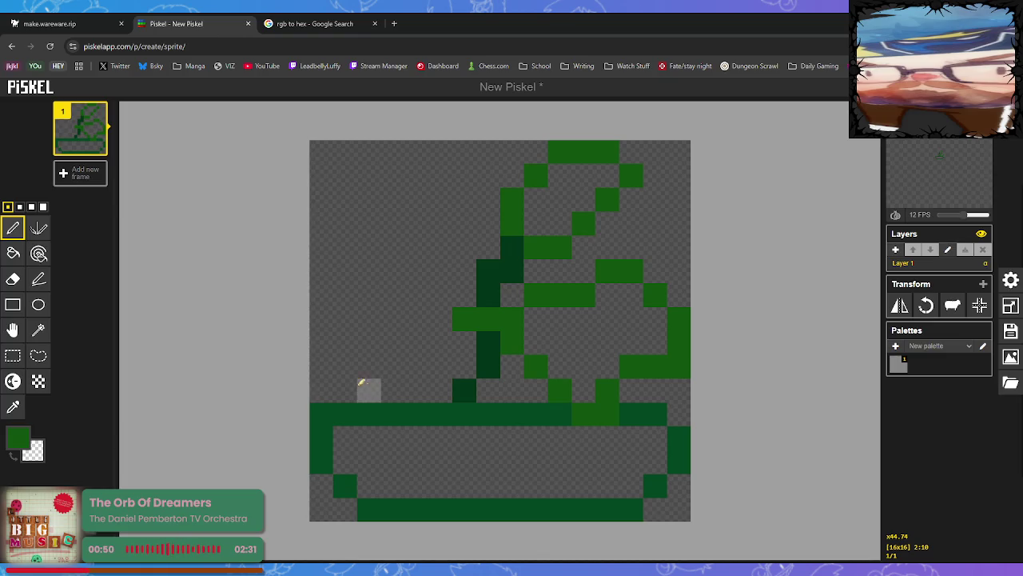
# Draw a small bright-green leaf left of the stem just above the rim.
pyautogui.click(344, 365)
pyautogui.click(368, 389)
pyautogui.click(399, 390)
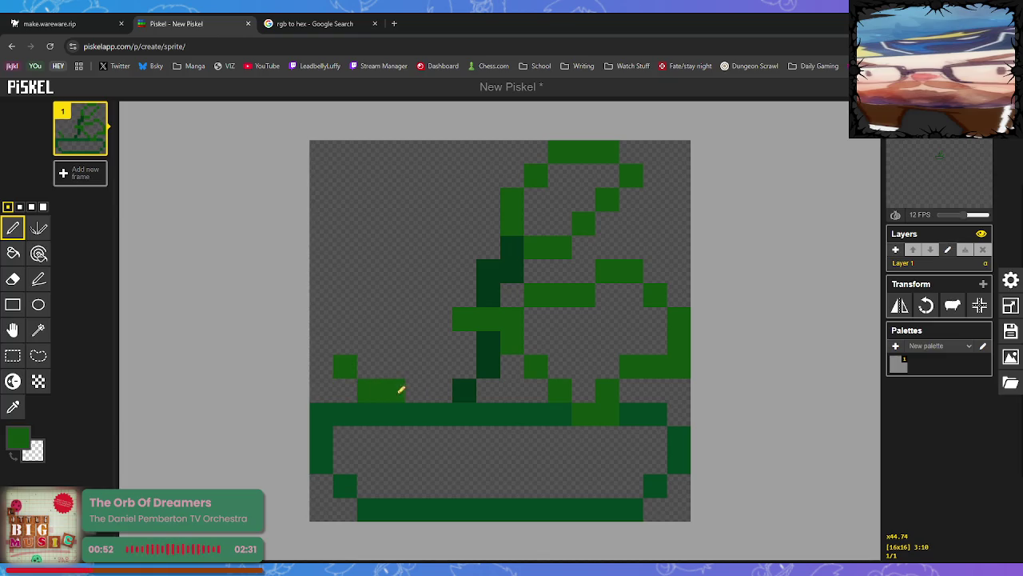
pyautogui.click(423, 391)
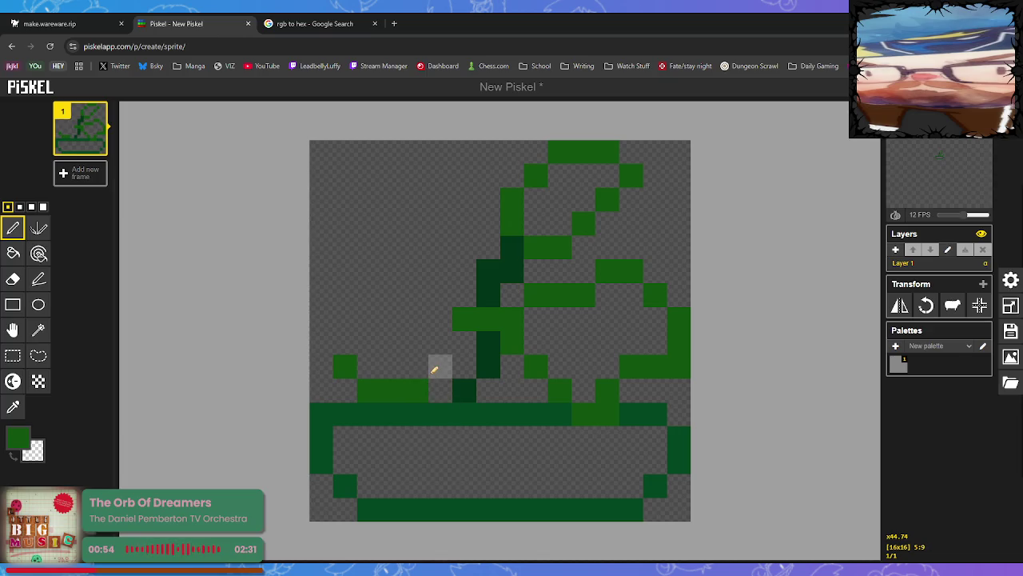
pyautogui.click(464, 342)
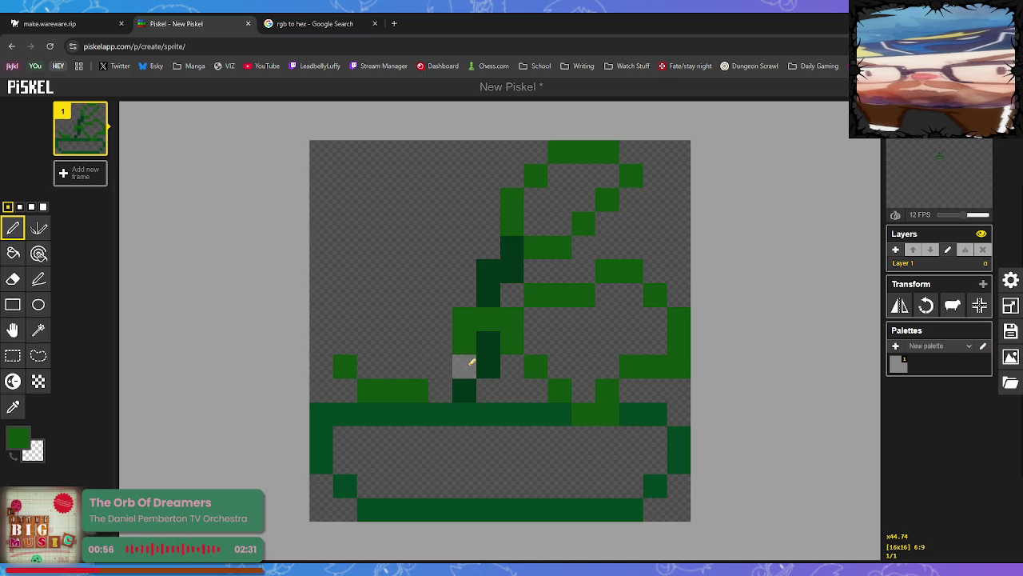
pyautogui.click(466, 362)
pyautogui.click(440, 365)
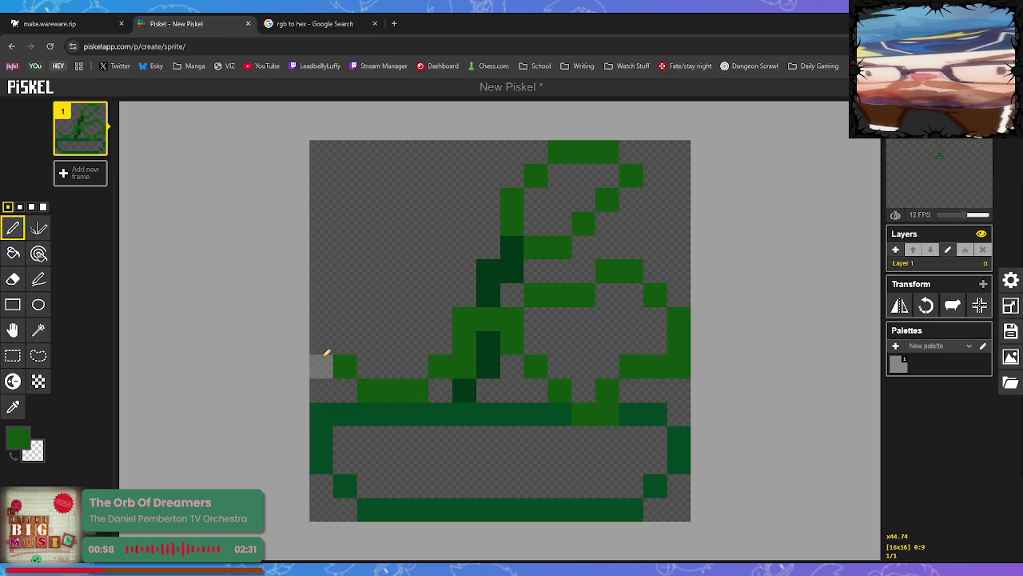
# Outline a larger leaf curving up the plant's left side with an inner vein.
pyautogui.click(368, 343)
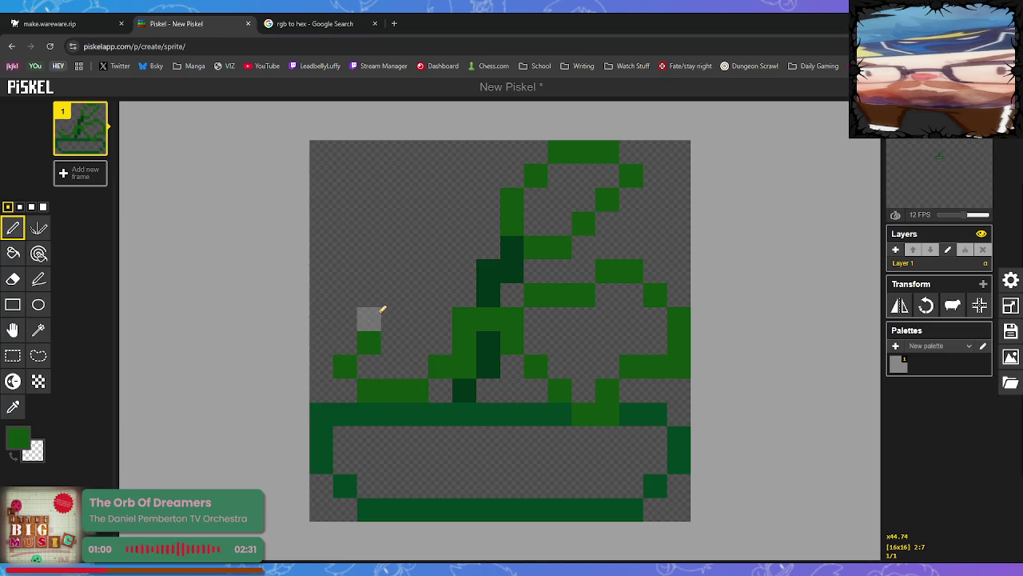
pyautogui.click(374, 317)
pyautogui.click(350, 297)
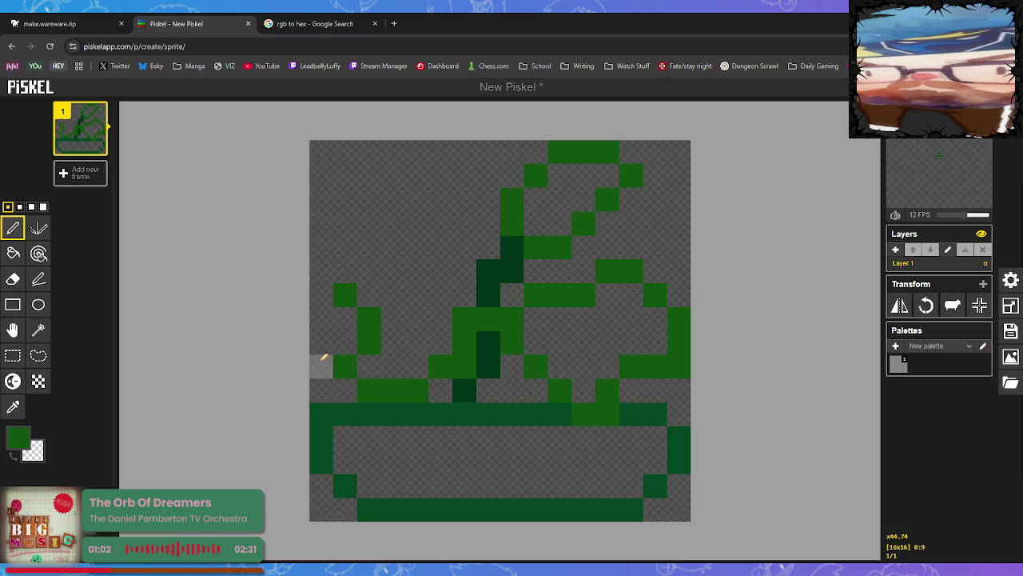
pyautogui.click(324, 273)
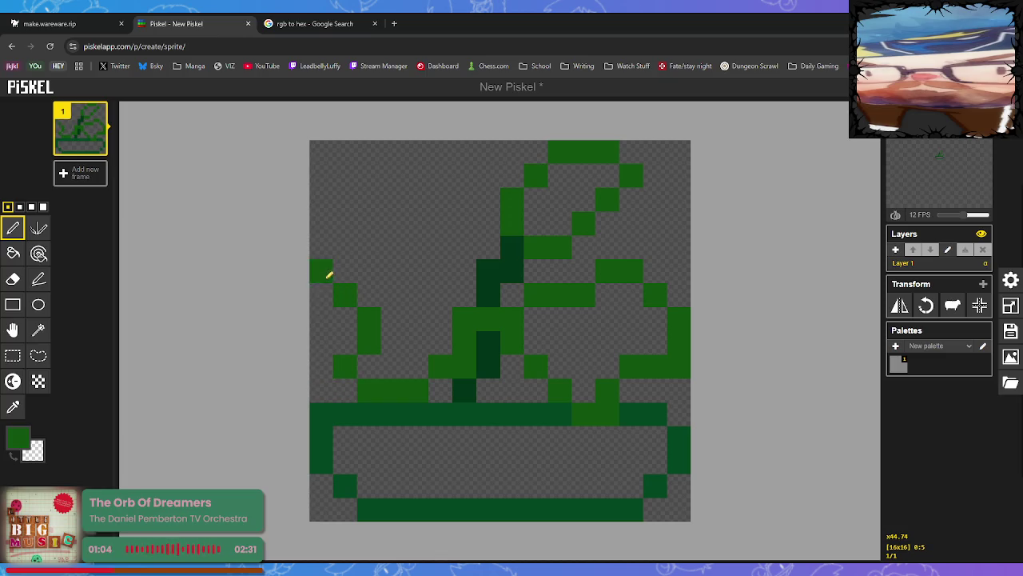
pyautogui.click(356, 243)
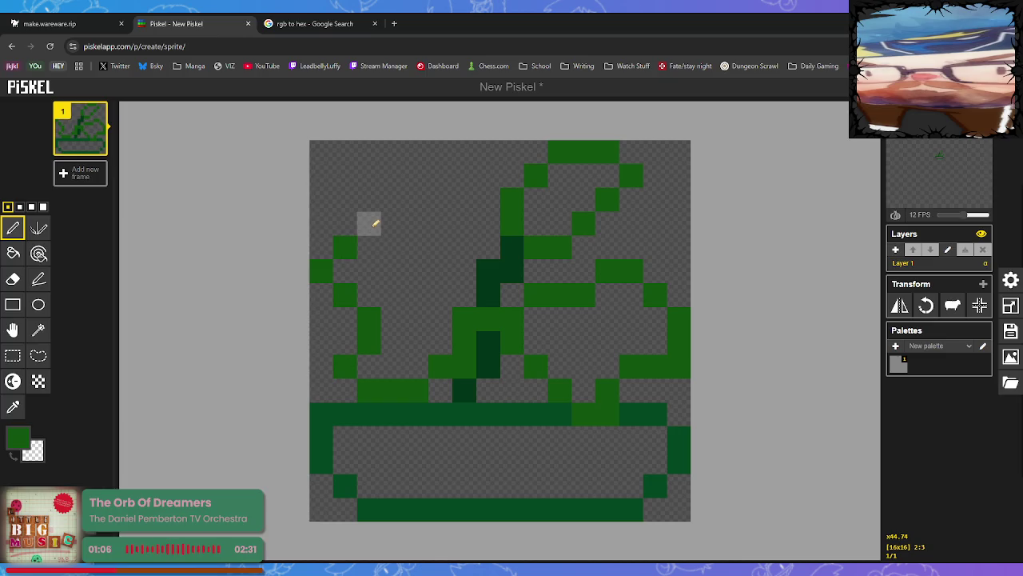
pyautogui.moveTo(366, 222); pyautogui.dragTo(433, 228)
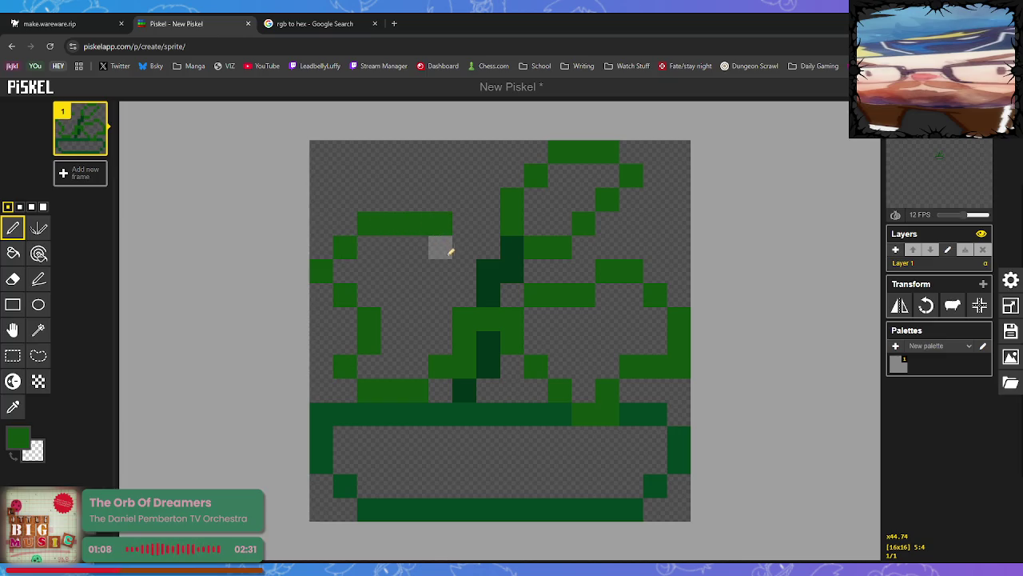
pyautogui.click(463, 249)
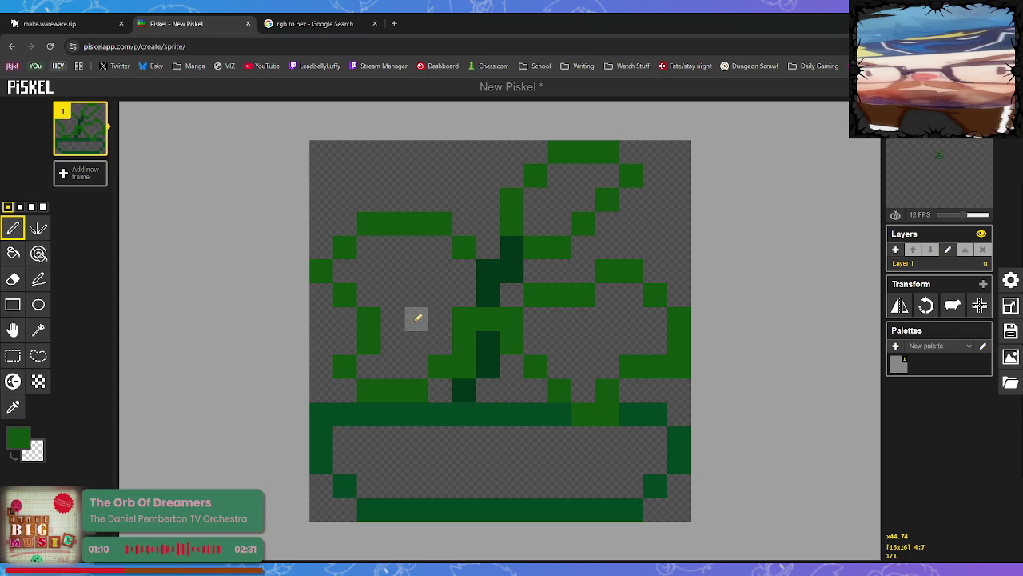
pyautogui.moveTo(441, 270); pyautogui.dragTo(434, 290)
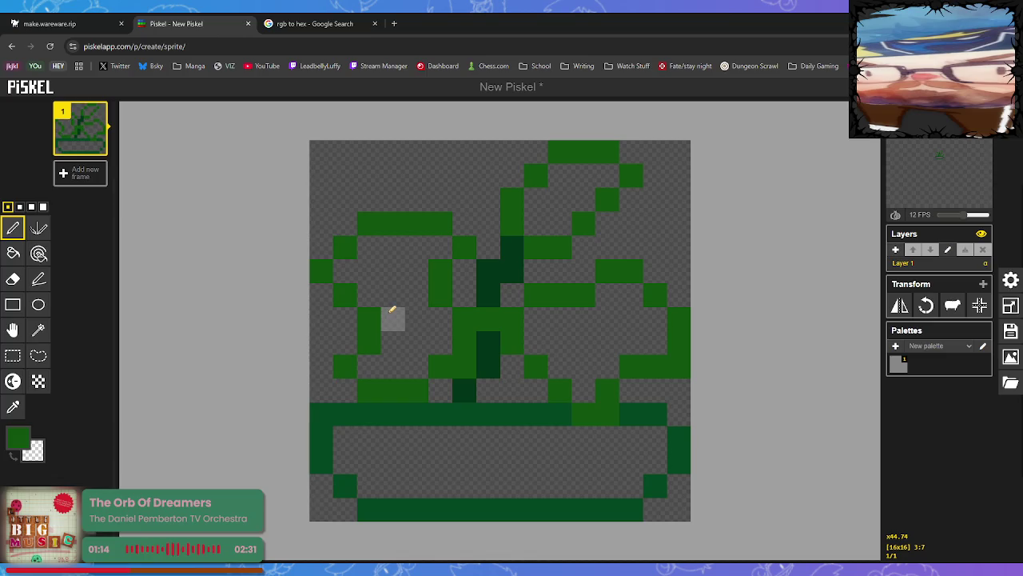
pyautogui.moveTo(392, 308); pyautogui.dragTo(440, 319)
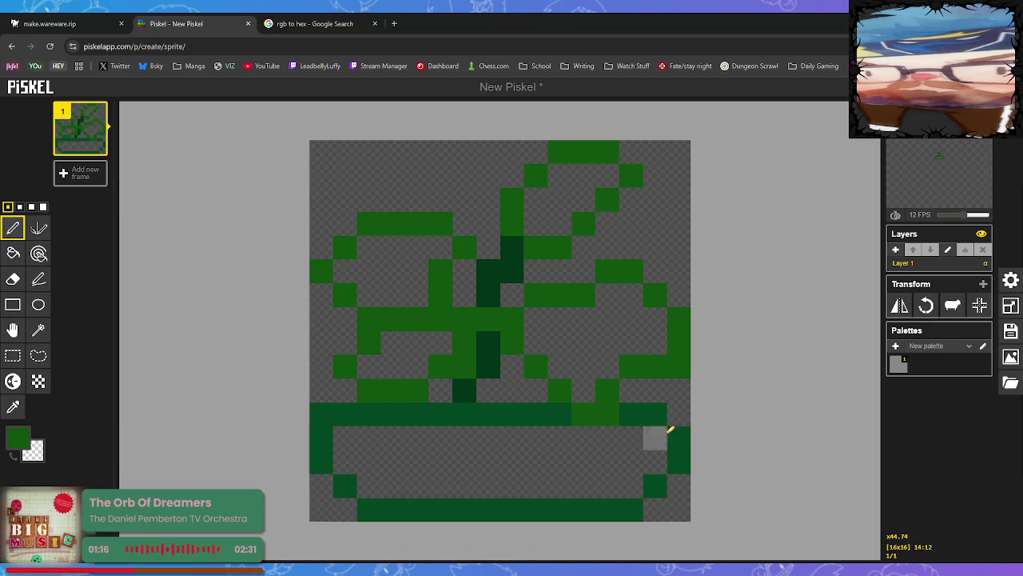
# Sample the rim's dark green and fill the missing pixel at the rim's right end.
pyautogui.press('o')
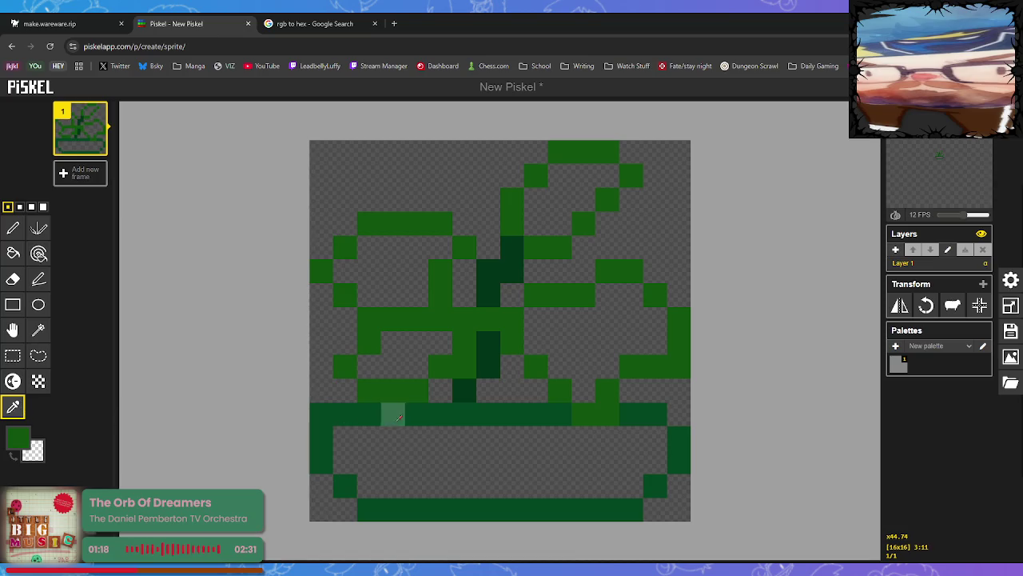
pyautogui.click(356, 419)
pyautogui.click(13, 229)
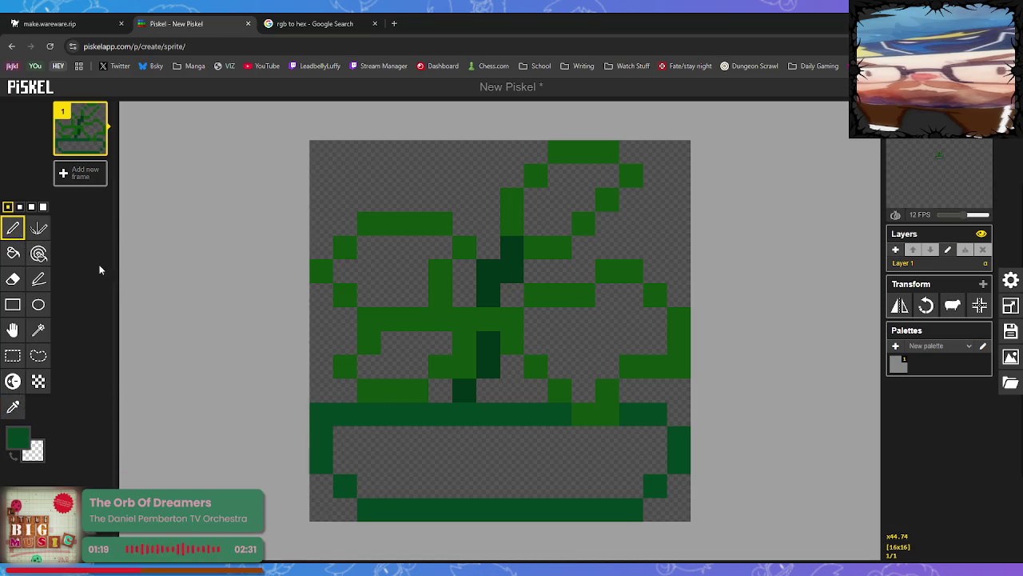
pyautogui.click(678, 415)
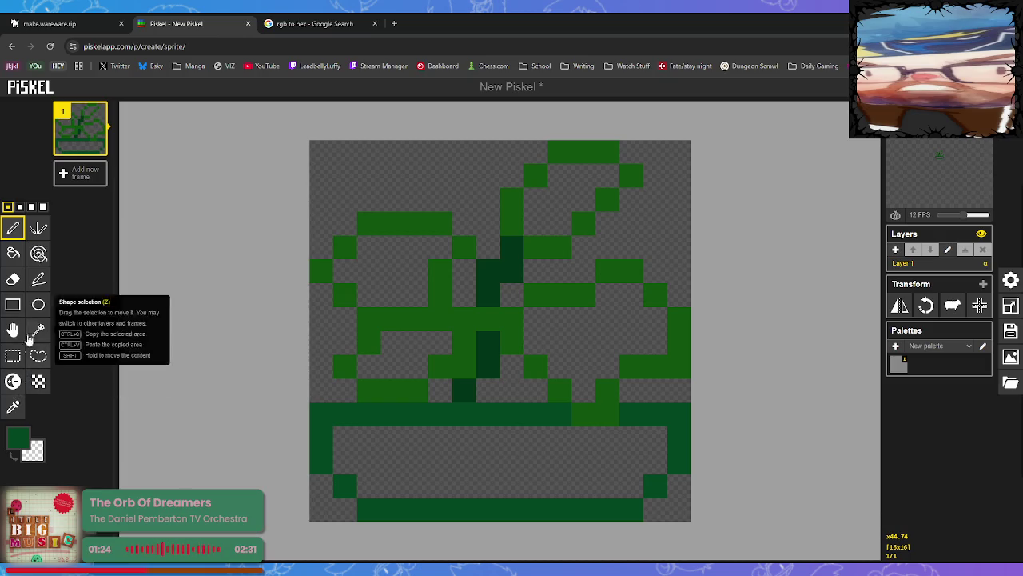
pyautogui.click(12, 254)
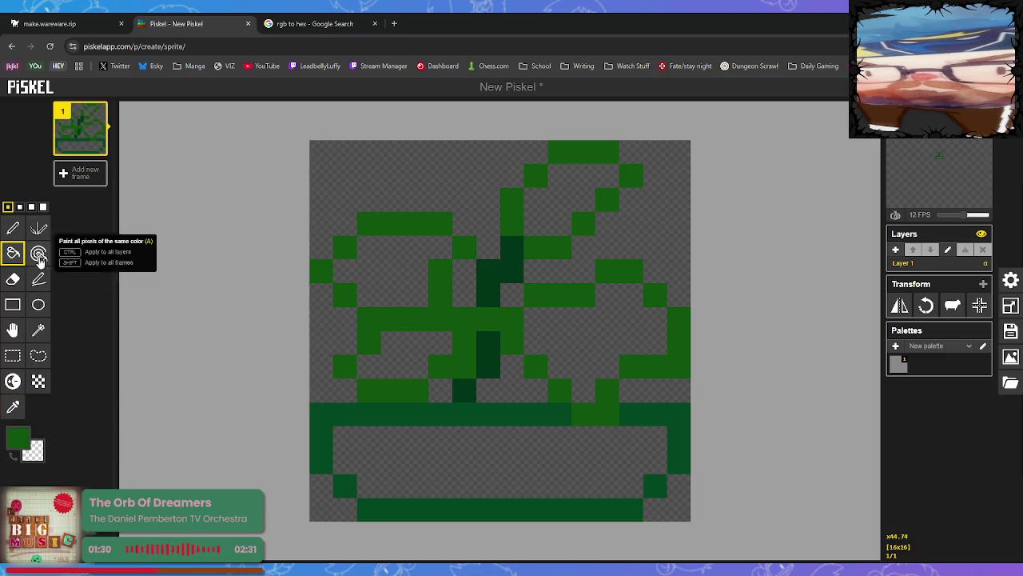
# Bucket-fill the upper-left, lower-left, lower-right and top leaf interiors with green.
pyautogui.click(360, 271)
pyautogui.click(394, 363)
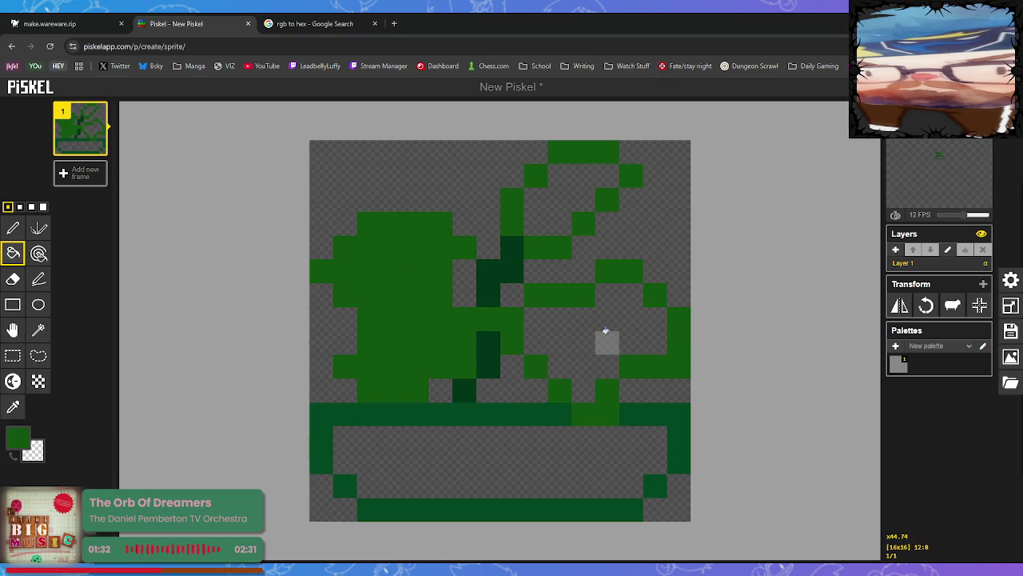
pyautogui.click(591, 337)
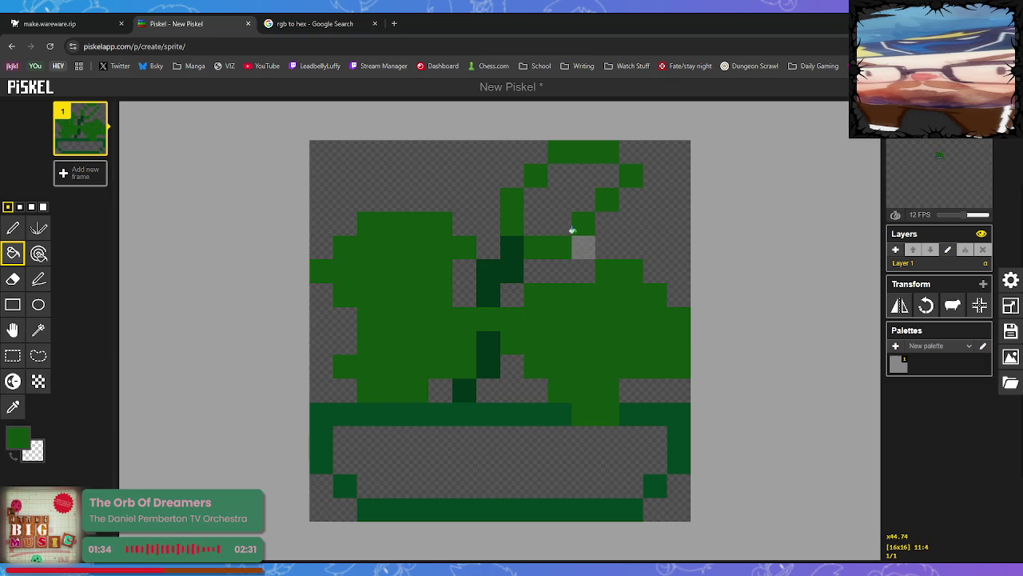
pyautogui.click(560, 199)
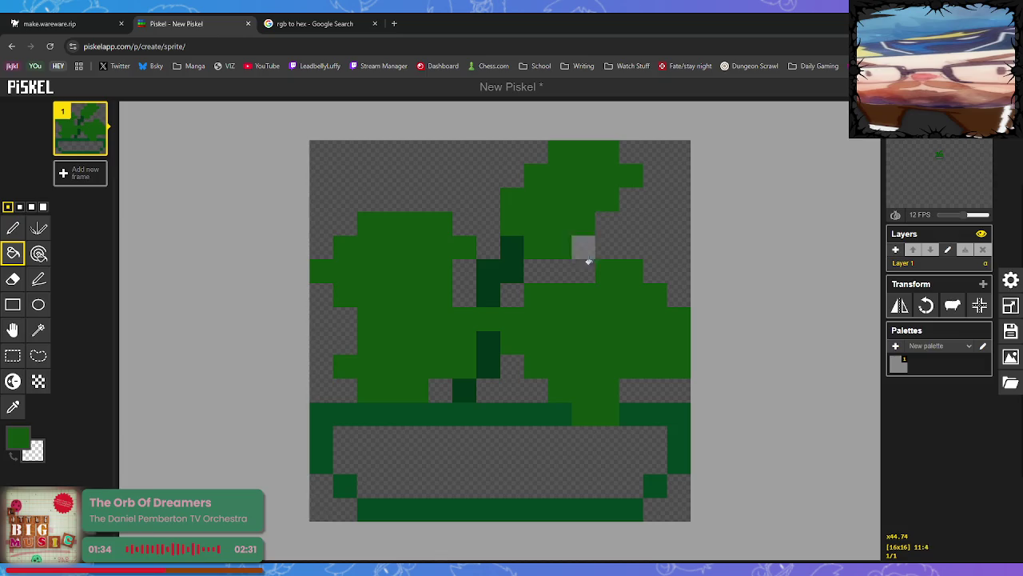
# Lighten several pixels on the top leaf to add a highlight.
pyautogui.click(13, 381)
pyautogui.click(584, 175)
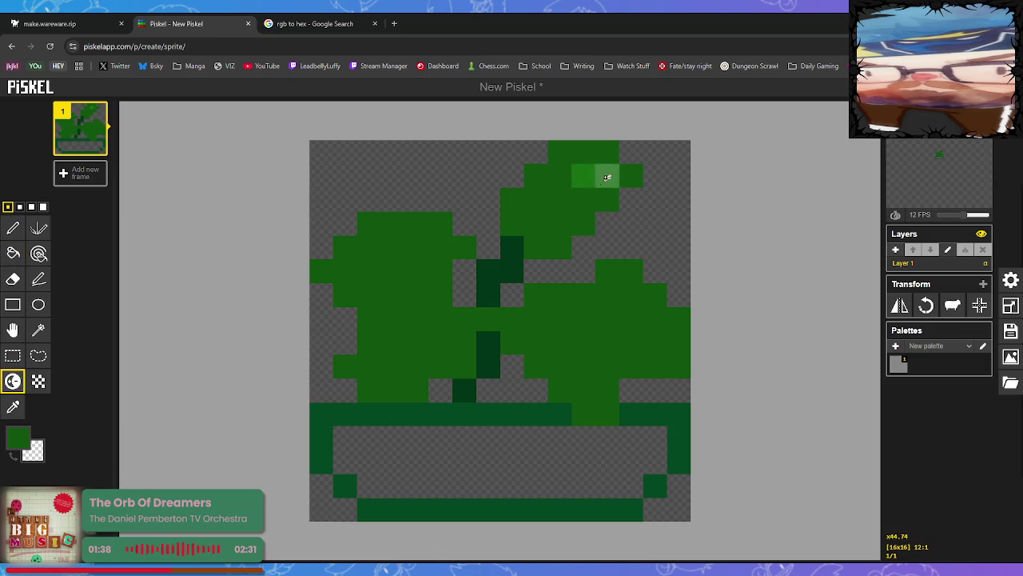
pyautogui.click(606, 176)
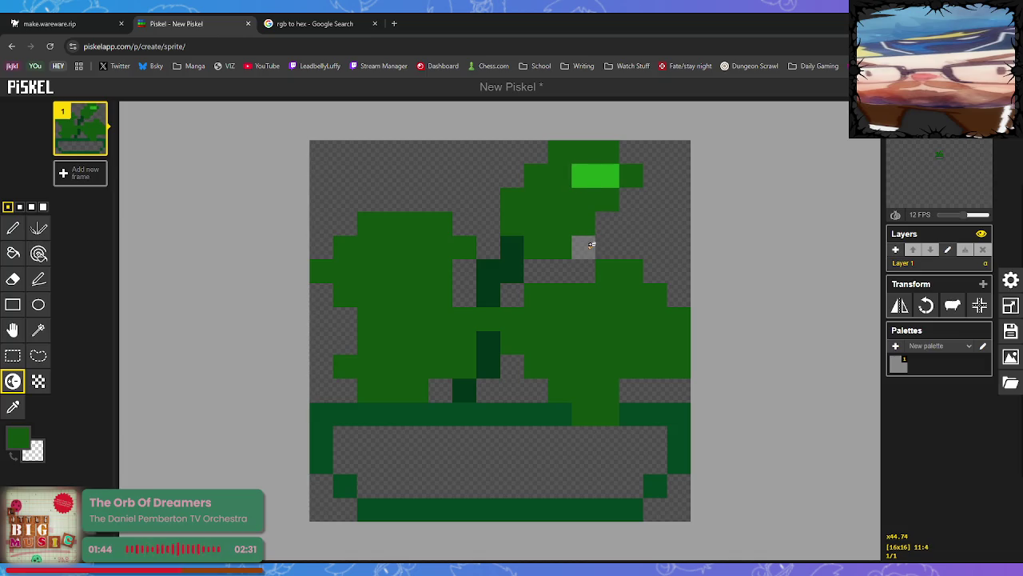
pyautogui.moveTo(570, 171); pyautogui.dragTo(585, 199)
pyautogui.click(536, 200)
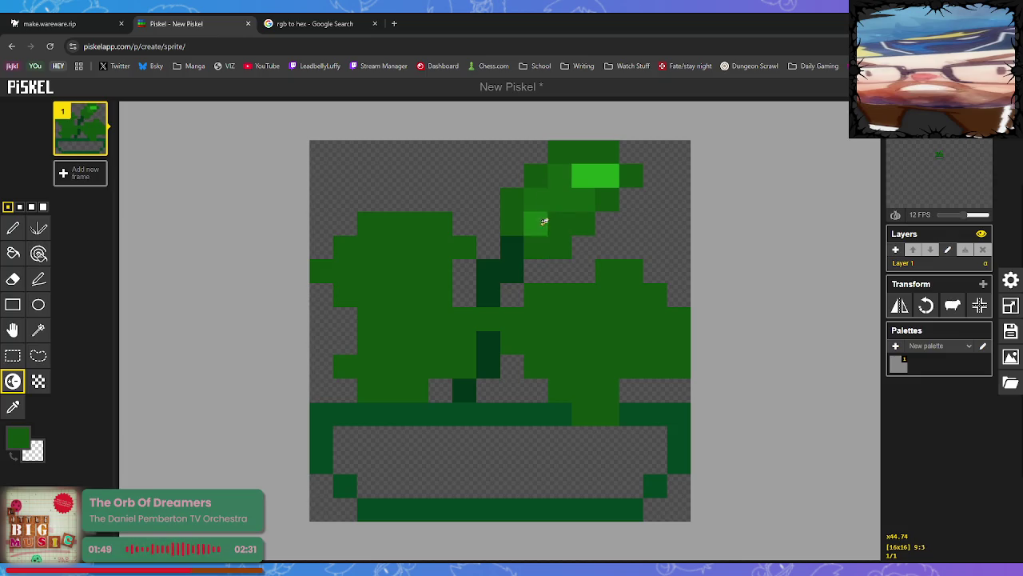
pyautogui.click(540, 224)
pyautogui.click(558, 223)
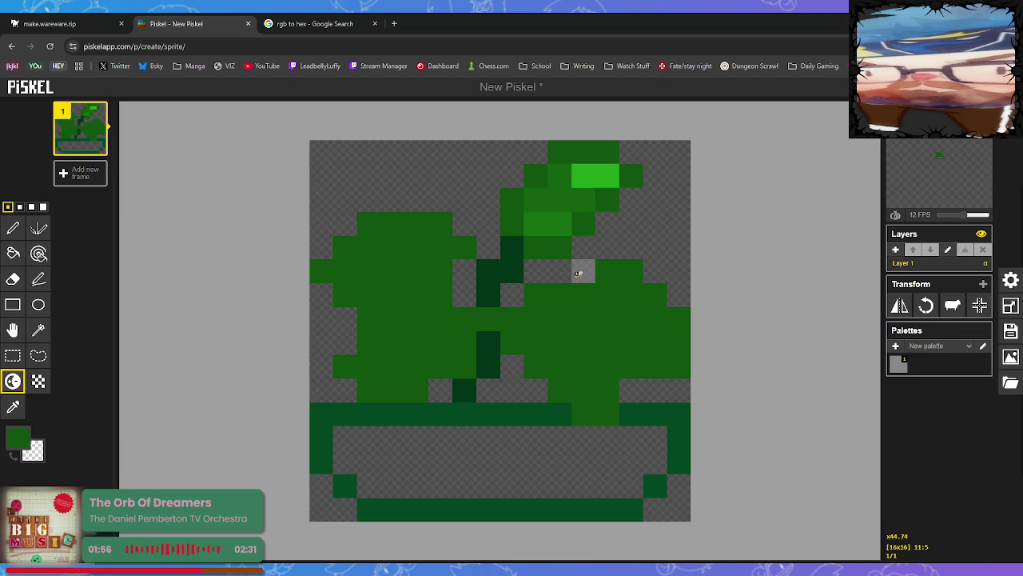
# Tone down the over-bright top-leaf cells and brighten the highlight cells one more step.
pyautogui.keyDown('ctrl'); pyautogui.click(541, 227); pyautogui.keyUp('ctrl')
pyautogui.keyDown('ctrl'); pyautogui.click(559, 223); pyautogui.keyUp('ctrl')
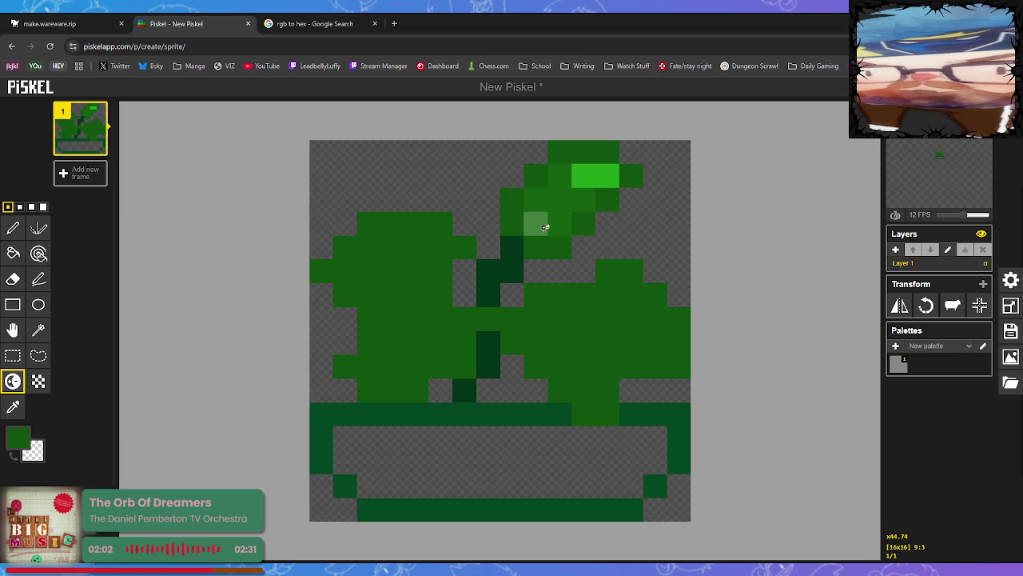
pyautogui.keyDown('ctrl'); pyautogui.click(537, 221); pyautogui.keyUp('ctrl')
pyautogui.click(537, 224)
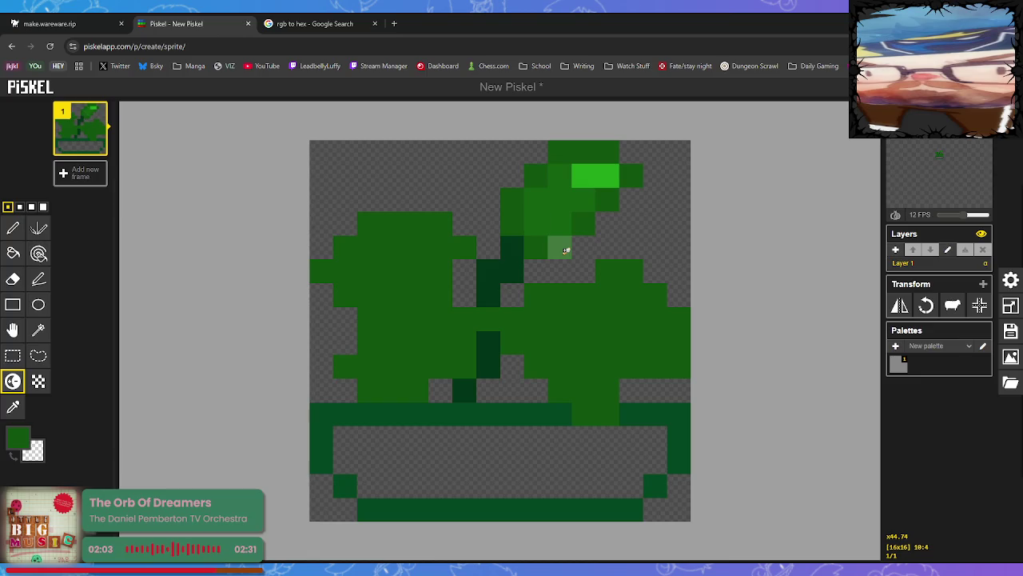
pyautogui.click(562, 200)
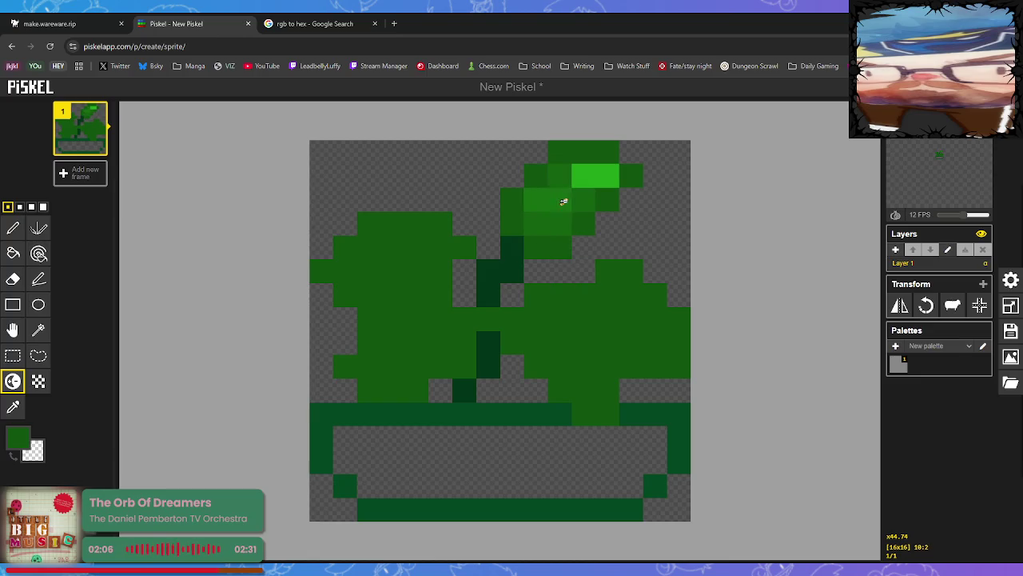
pyautogui.click(583, 201)
pyautogui.click(559, 177)
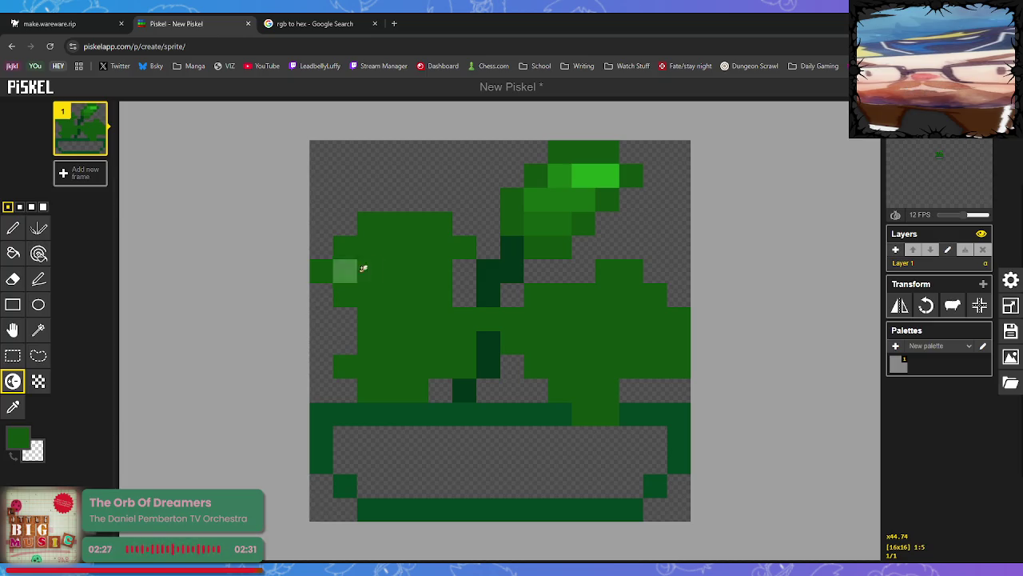
# Lighten a highlight streak and a row of cells across the left leaf.
pyautogui.moveTo(358, 268)
pyautogui.mouseDown()
pyautogui.moveTo(376, 243)
pyautogui.moveTo(419, 246)
pyautogui.mouseUp()
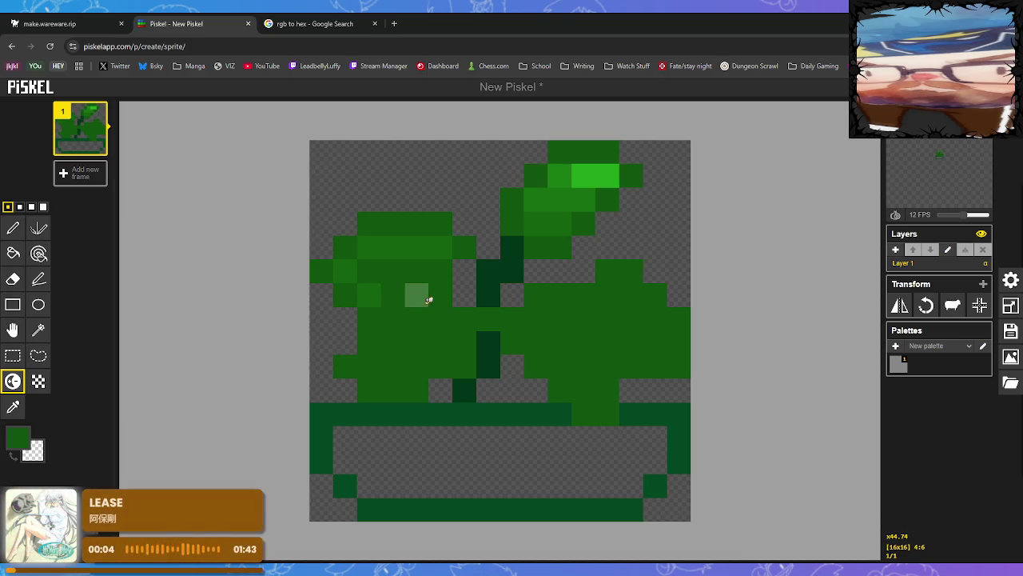
pyautogui.click(393, 294)
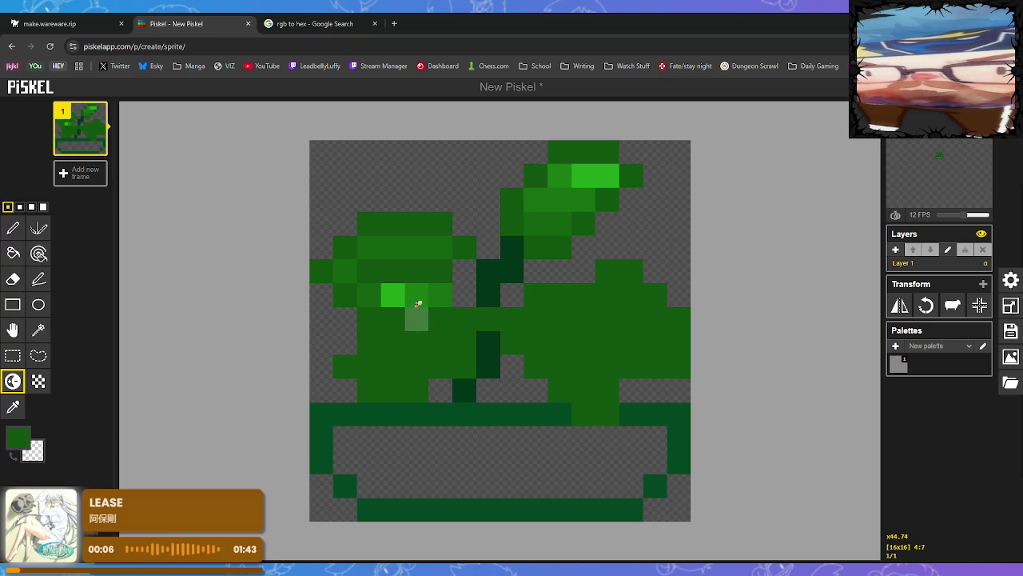
pyautogui.doubleClick(418, 267)
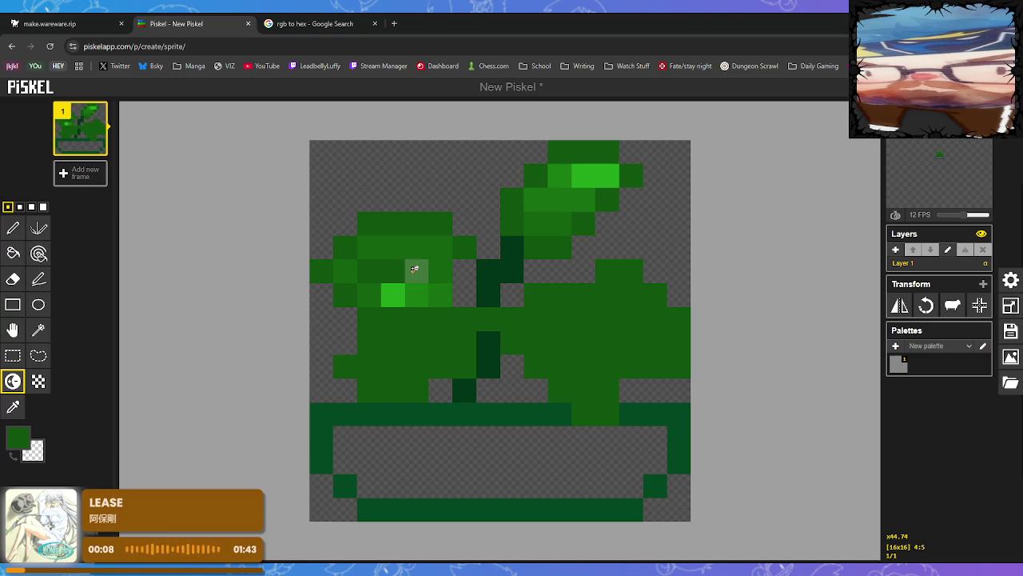
pyautogui.click(368, 269)
pyautogui.click(393, 269)
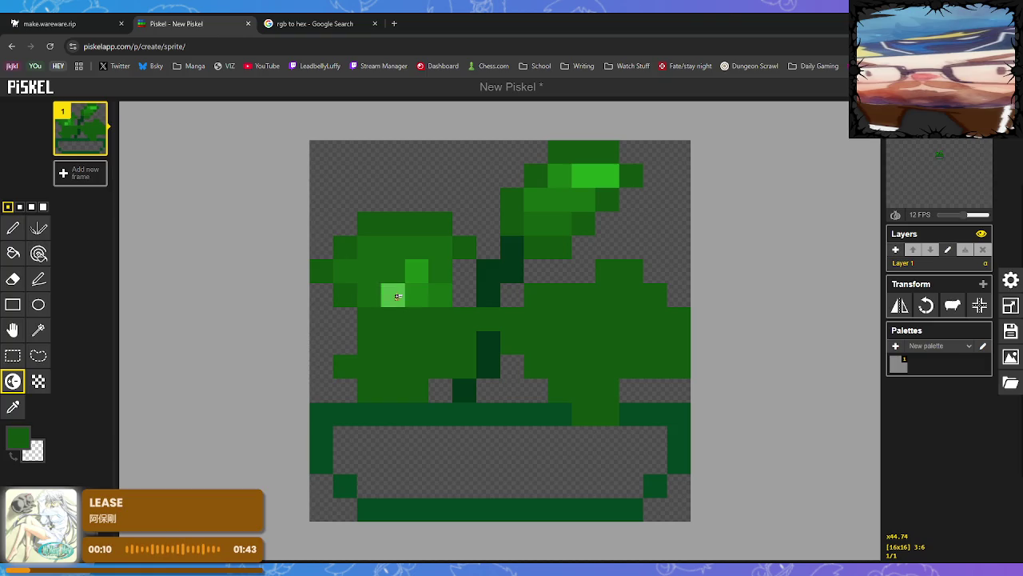
pyautogui.click(357, 269)
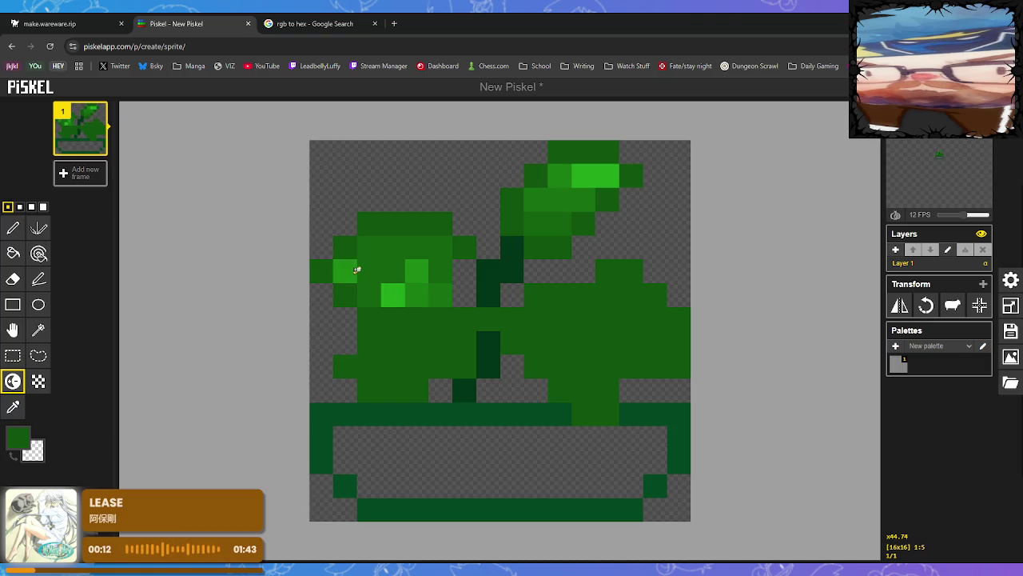
pyautogui.click(368, 269)
pyautogui.click(372, 244)
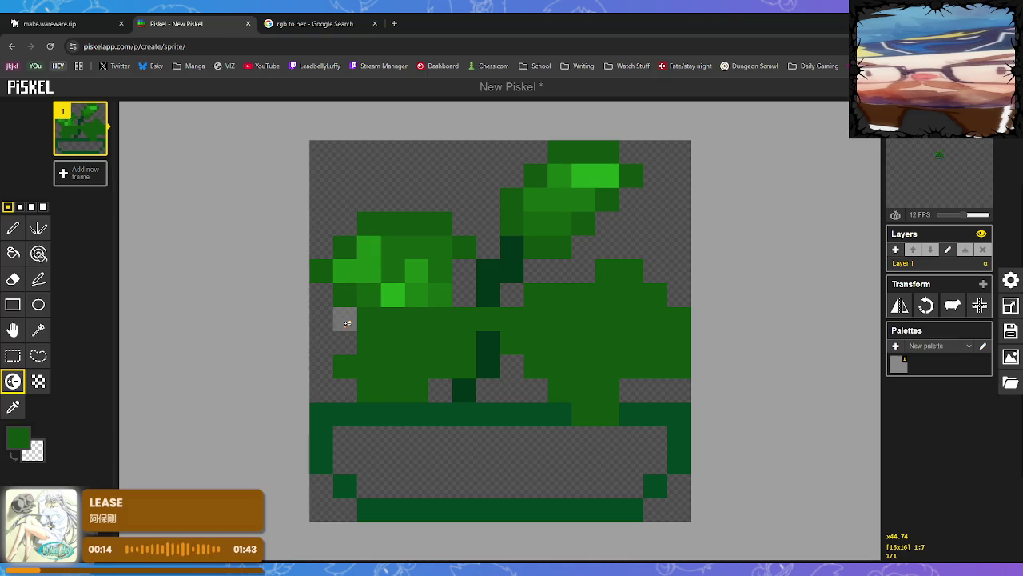
# Brighten the left leaf's edge pixels to lime, with one medium-green cell.
pyautogui.click(346, 272)
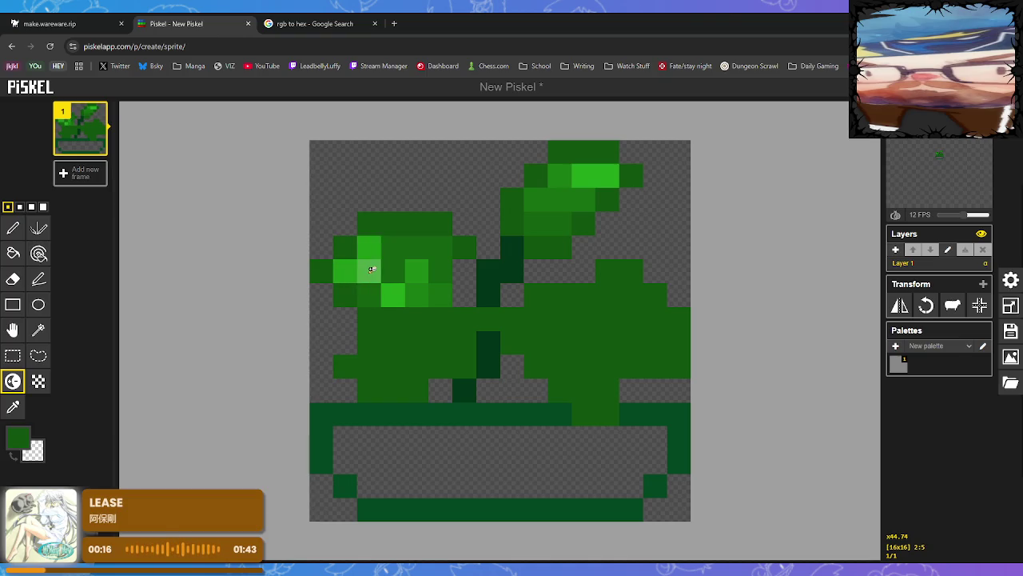
pyautogui.click(344, 271)
pyautogui.click(366, 267)
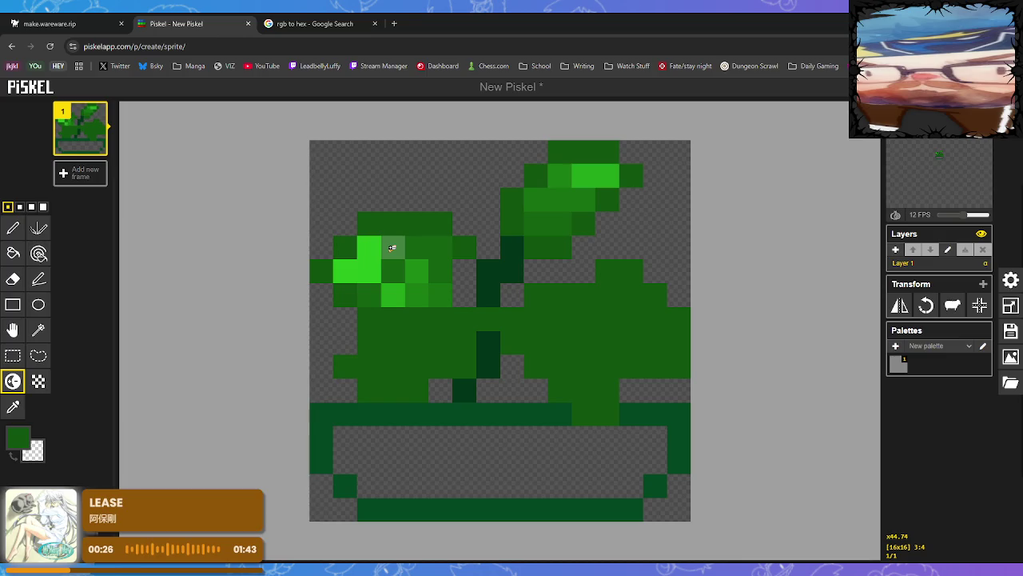
pyautogui.keyDown('ctrl'); pyautogui.click(392, 248); pyautogui.keyUp('ctrl')
pyautogui.click(393, 247)
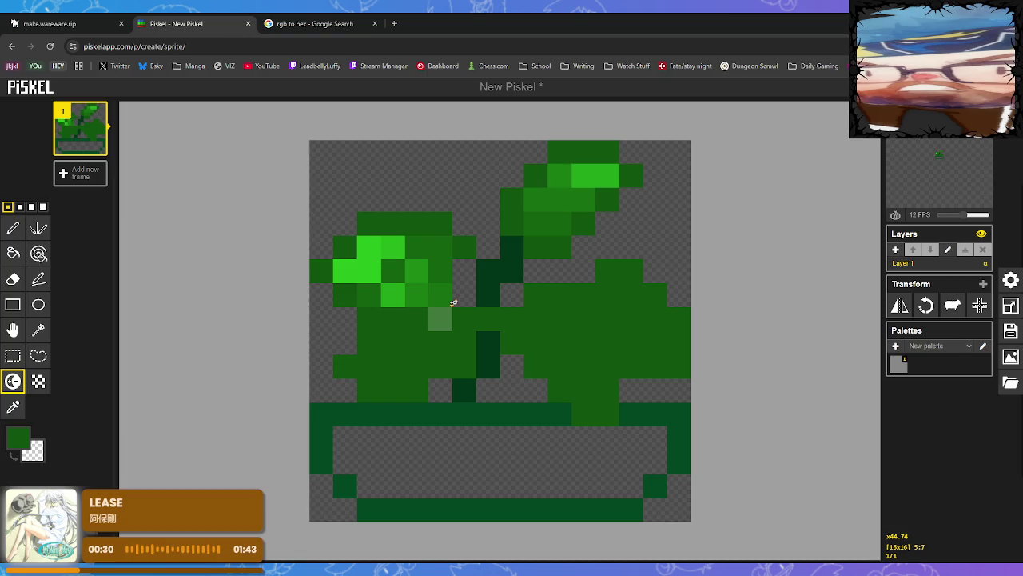
pyautogui.click(392, 271)
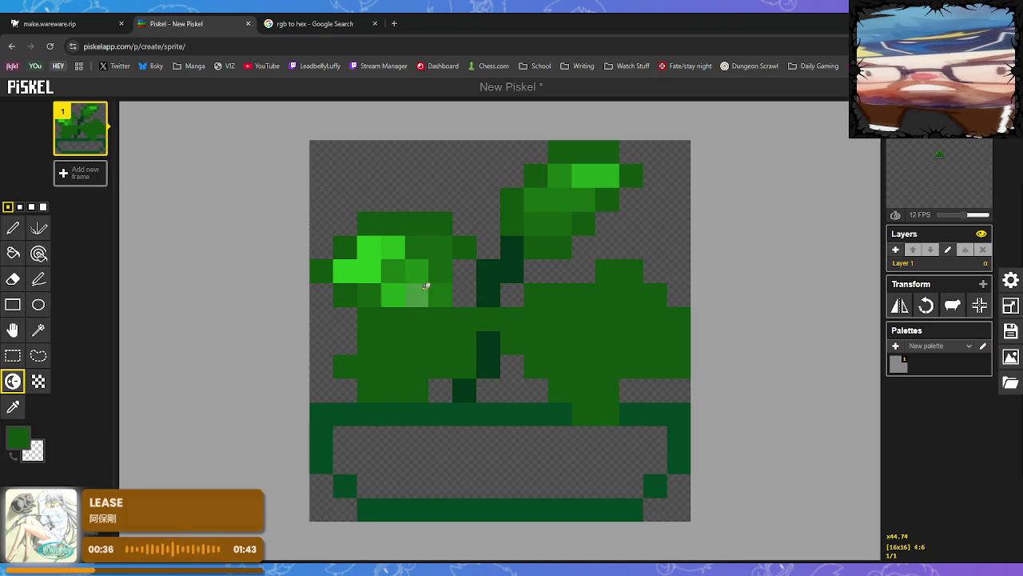
# Repaint three lower-row pixels of the left leaf dark green with the Pen.
pyautogui.click(13, 406)
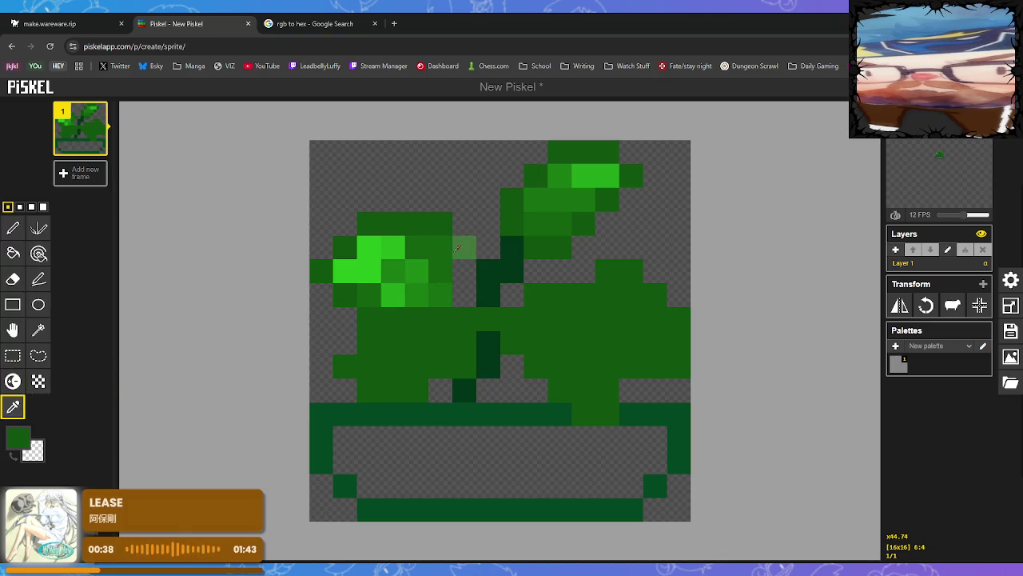
pyautogui.click(13, 228)
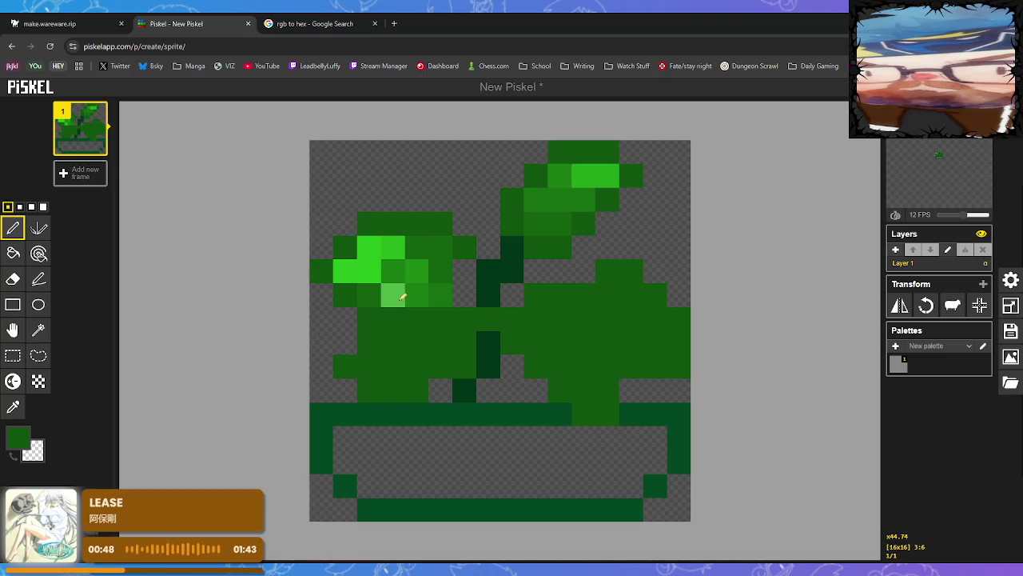
pyautogui.moveTo(392, 295)
pyautogui.mouseDown()
pyautogui.moveTo(423, 296)
pyautogui.moveTo(431, 330)
pyautogui.mouseUp()
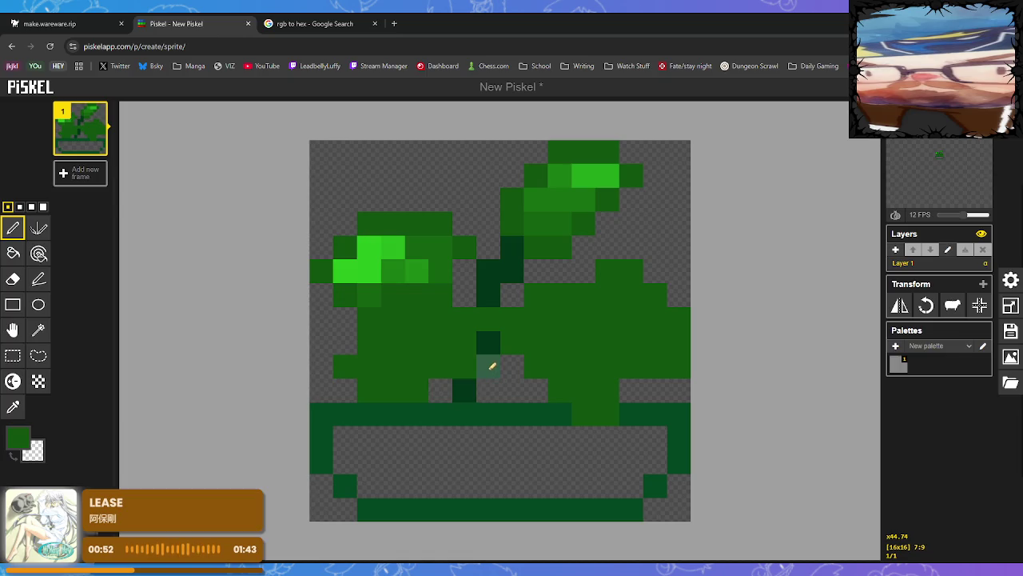
pyautogui.click(13, 382)
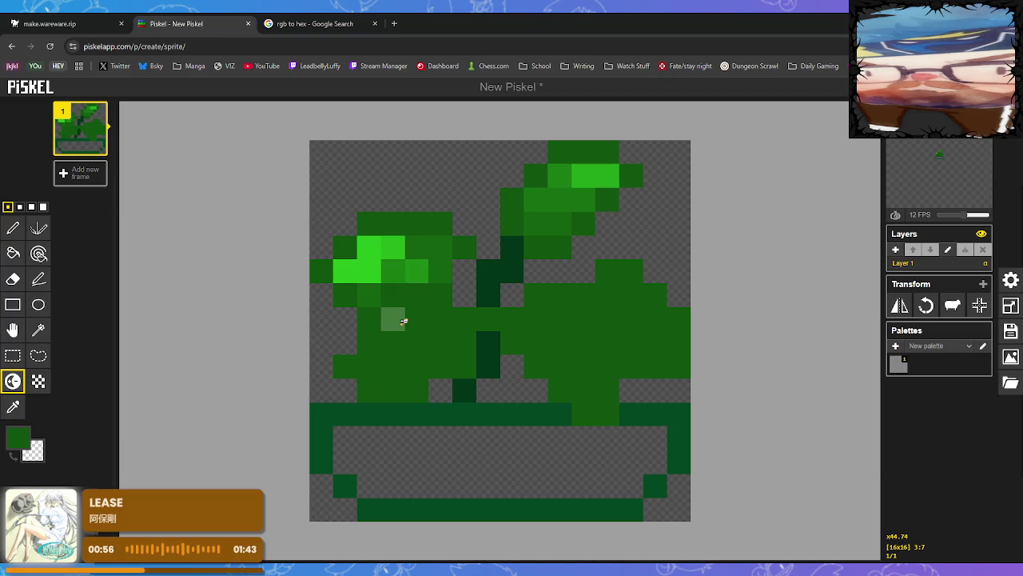
# Lighten the lower-left leaf pixels toward lime, undoing one misplaced row.
pyautogui.moveTo(391, 318); pyautogui.dragTo(443, 320)
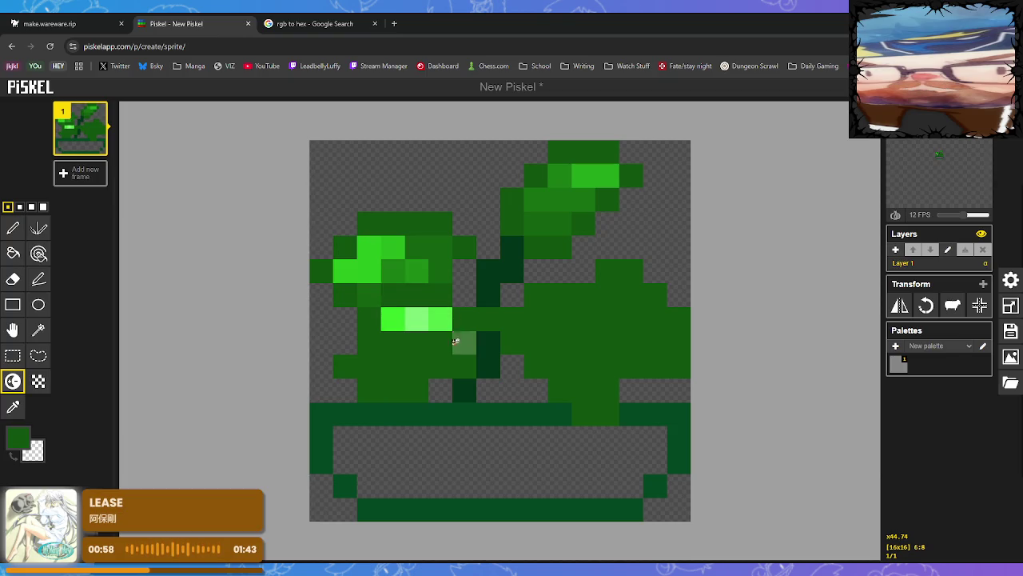
pyautogui.hotkey('ctrl', 'z')
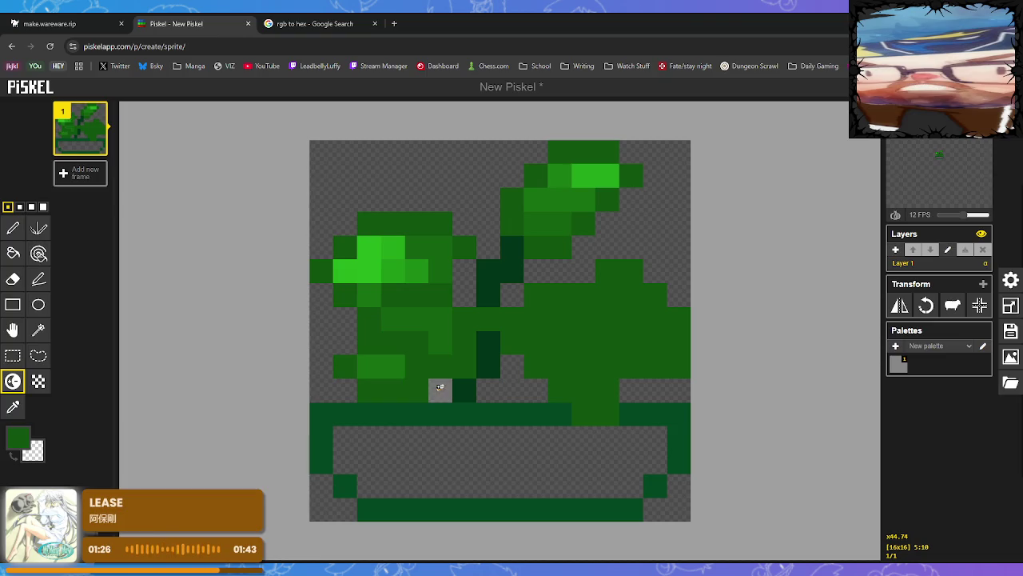
pyautogui.moveTo(388, 361); pyautogui.dragTo(368, 367)
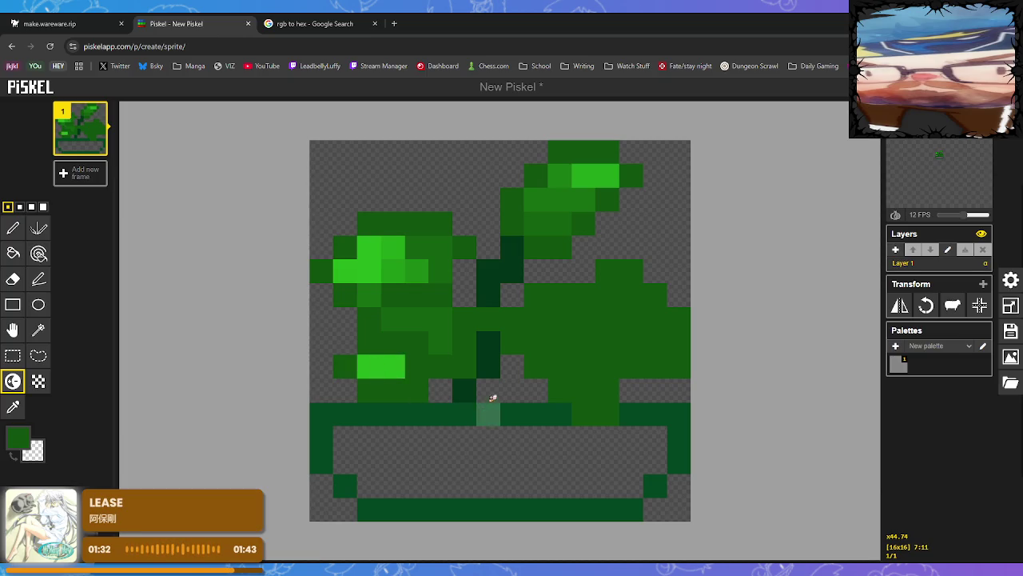
pyautogui.moveTo(391, 339); pyautogui.dragTo(419, 358)
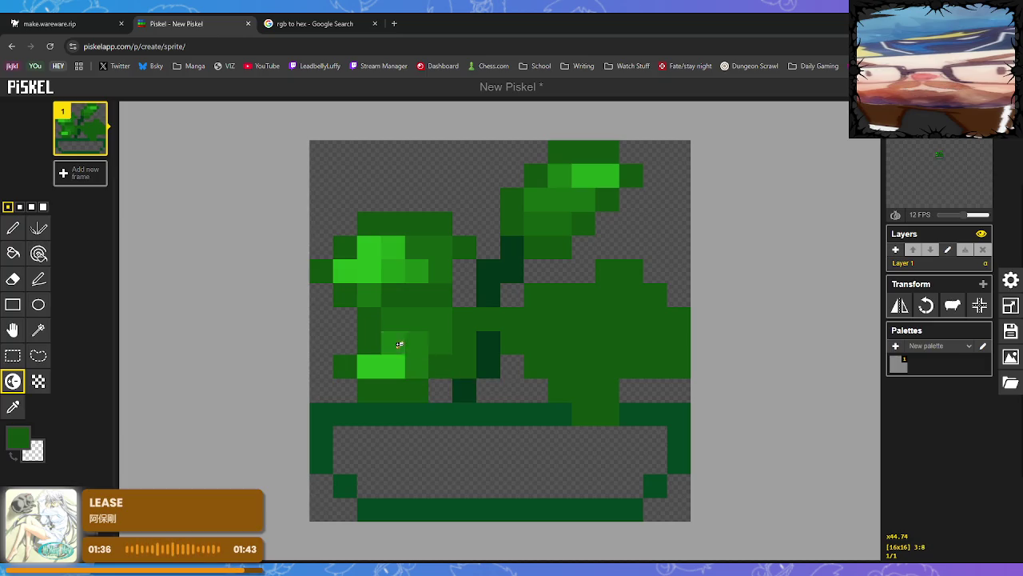
pyautogui.click(416, 343)
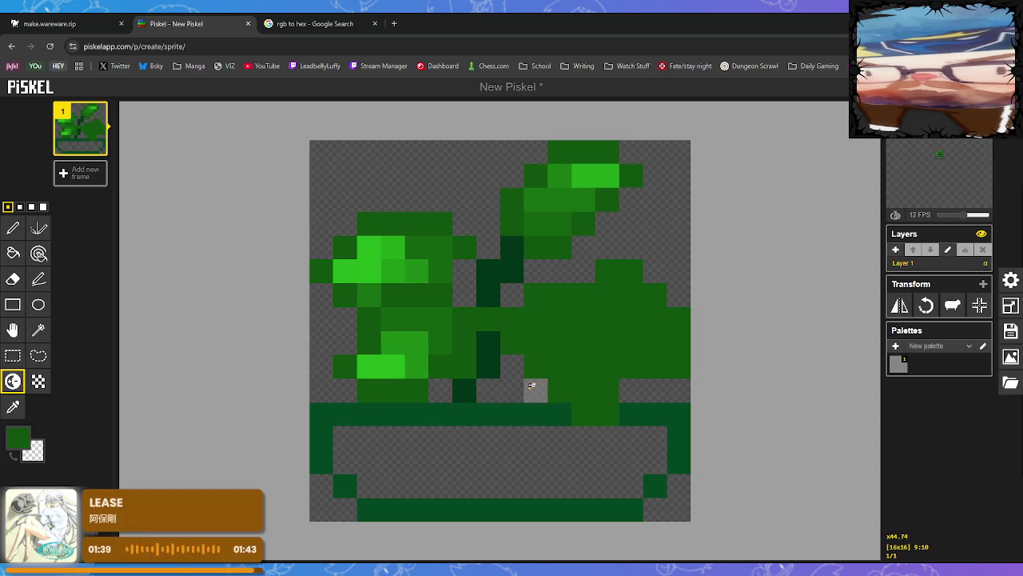
pyautogui.click(393, 319)
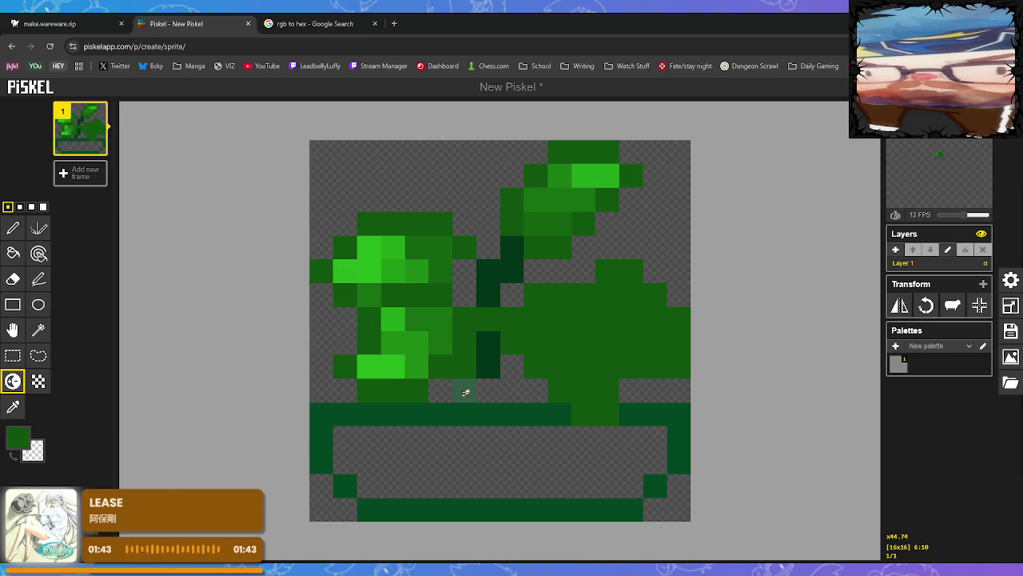
pyautogui.keyDown('ctrl'); pyautogui.click(397, 318); pyautogui.keyUp('ctrl')
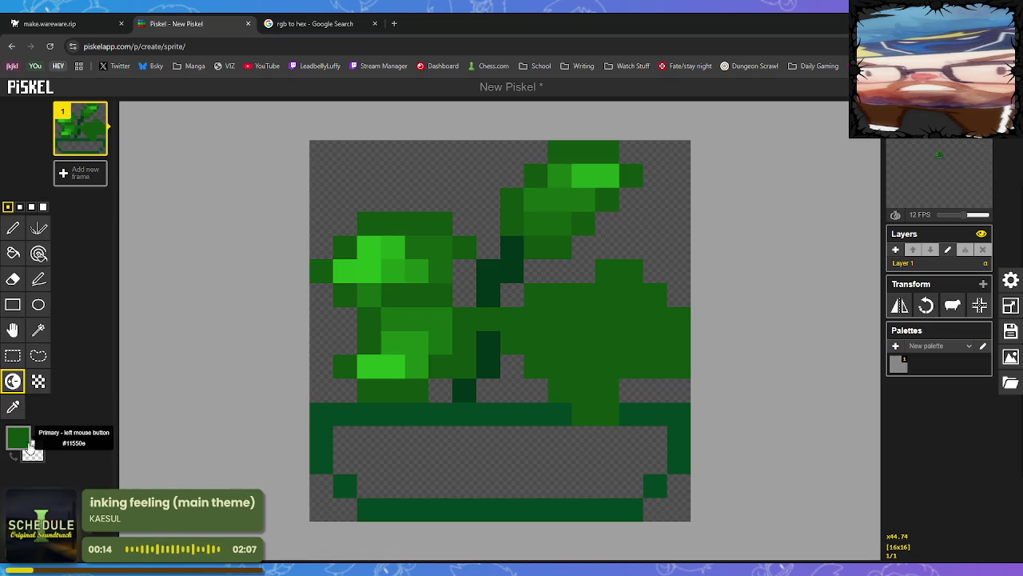
pyautogui.click(21, 442)
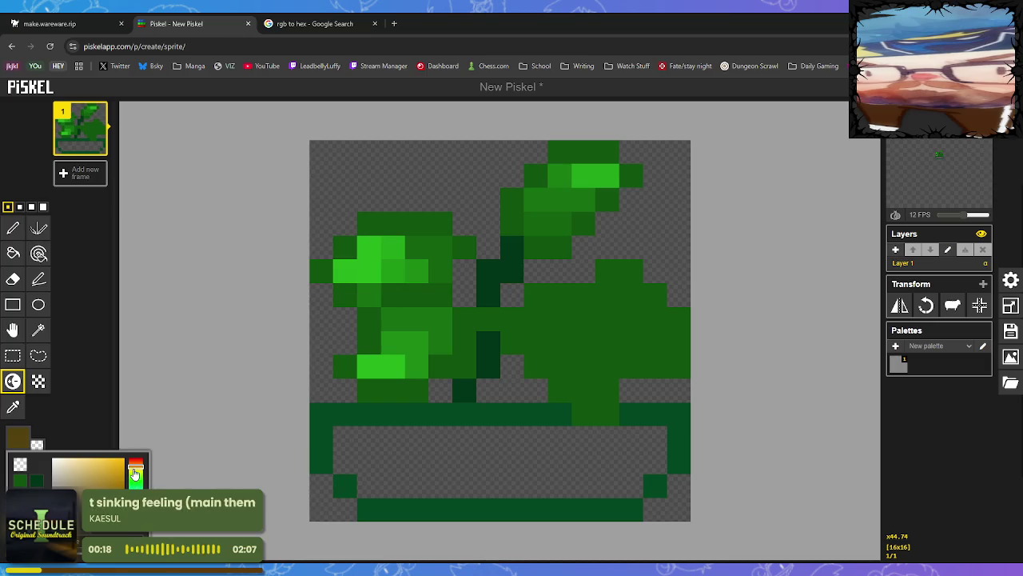
# Draw the pot's rim, side walls and base in an orange-brown.
pyautogui.moveTo(135, 474); pyautogui.dragTo(135, 468)
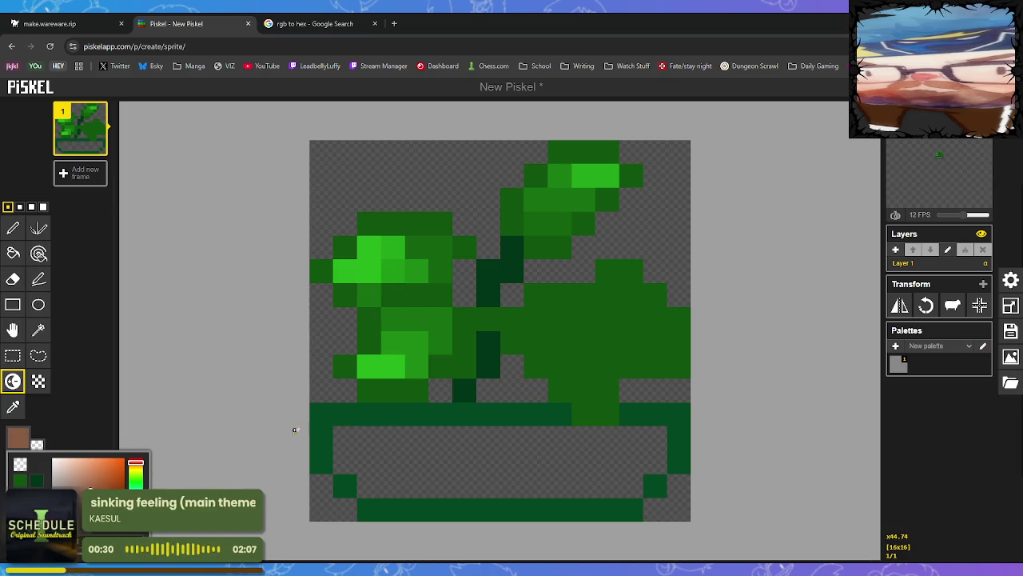
pyautogui.click(12, 254)
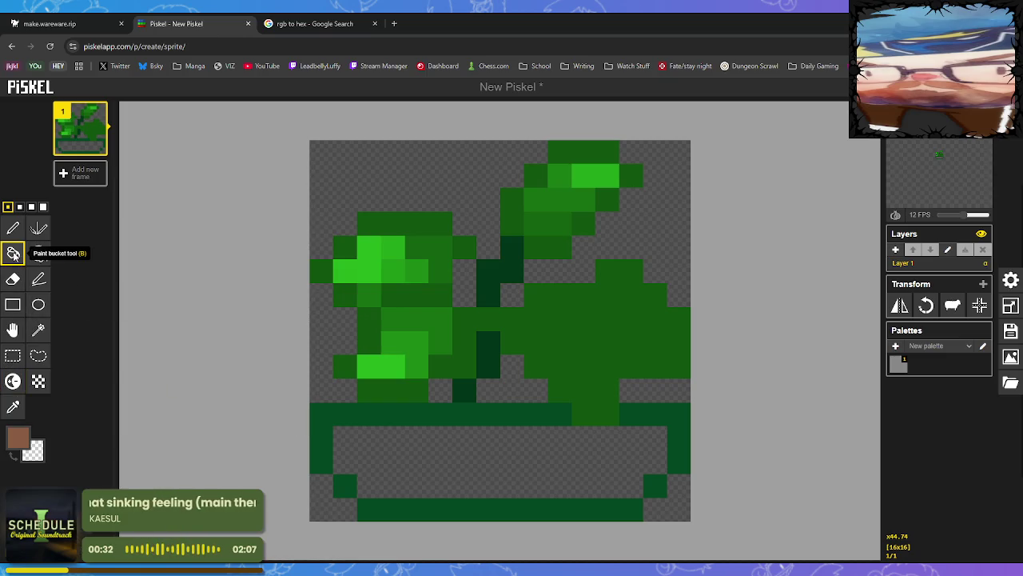
pyautogui.click(394, 414)
pyautogui.click(644, 414)
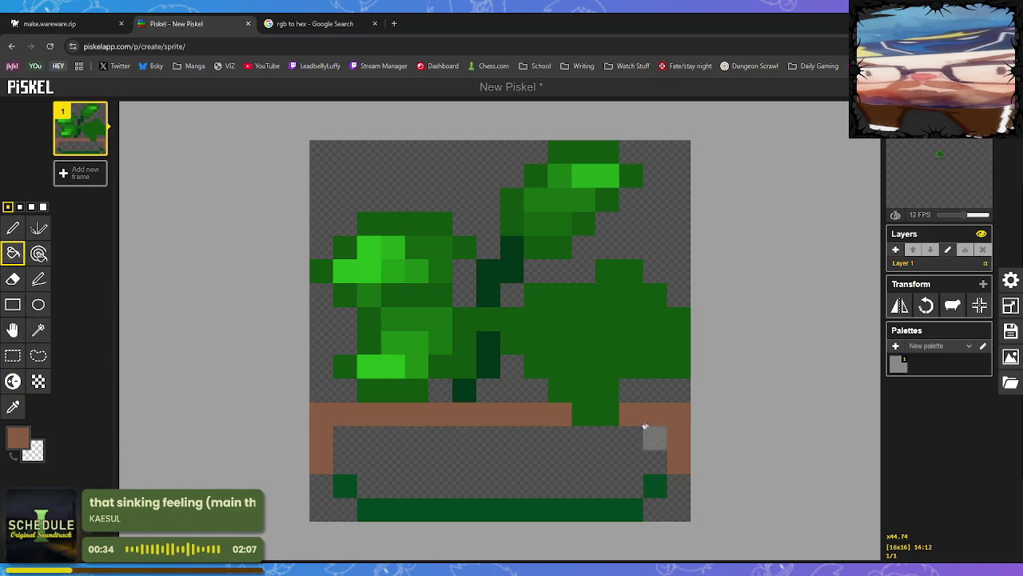
pyautogui.click(655, 485)
pyautogui.click(580, 508)
pyautogui.click(342, 480)
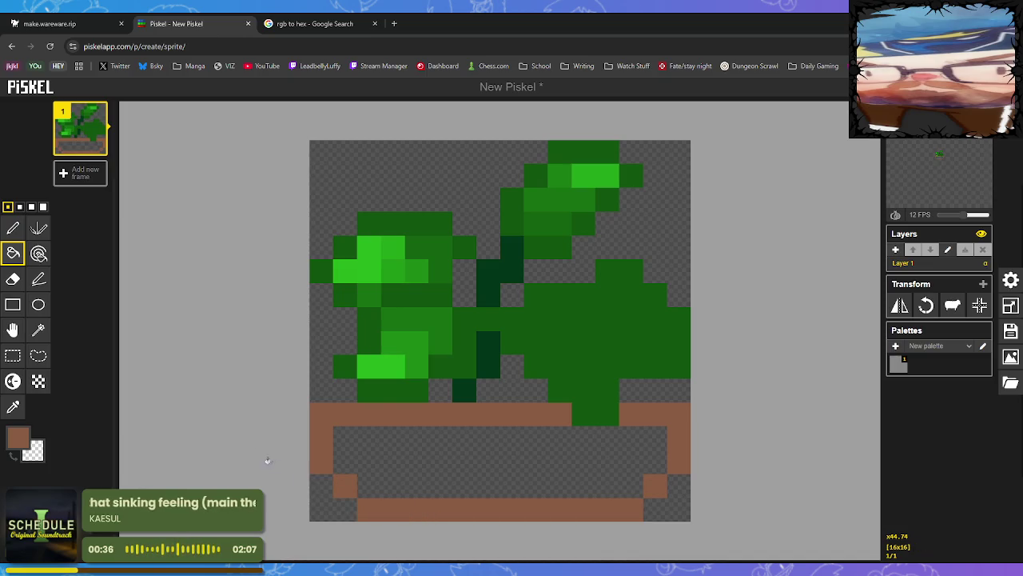
# Recolour the pot's rim and sides red, then a darker red.
pyautogui.click(43, 438)
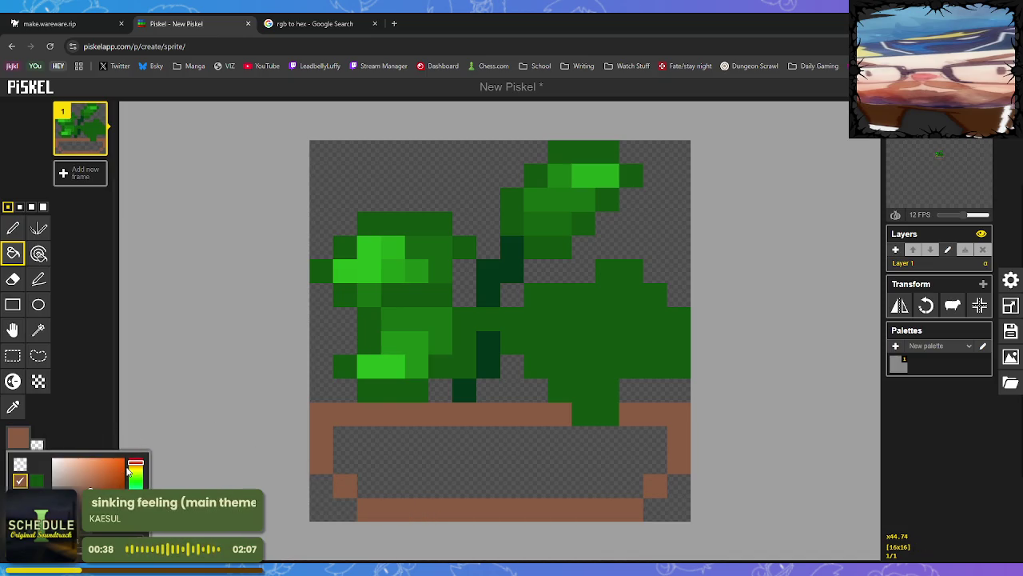
pyautogui.click(99, 486)
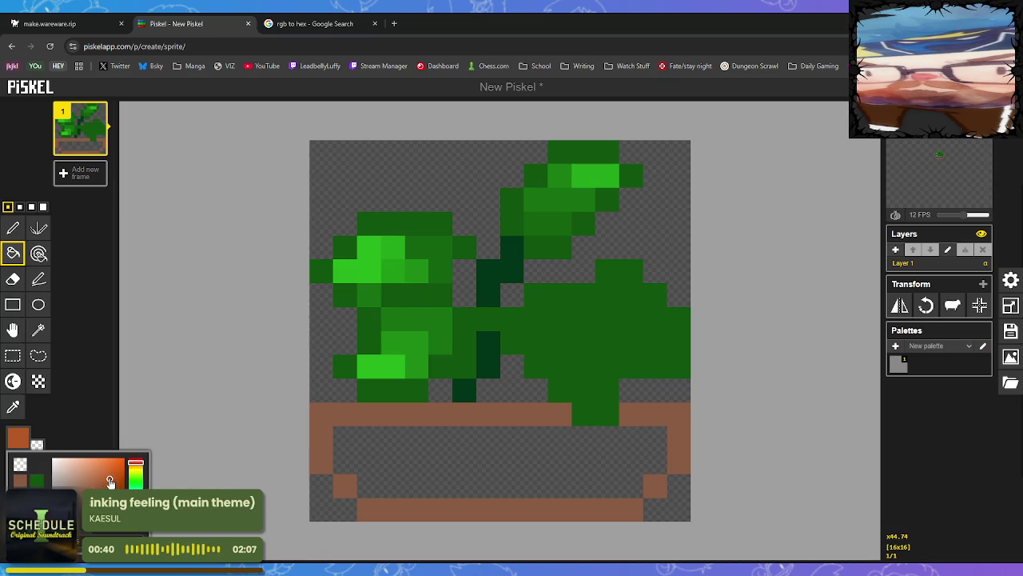
pyautogui.click(110, 478)
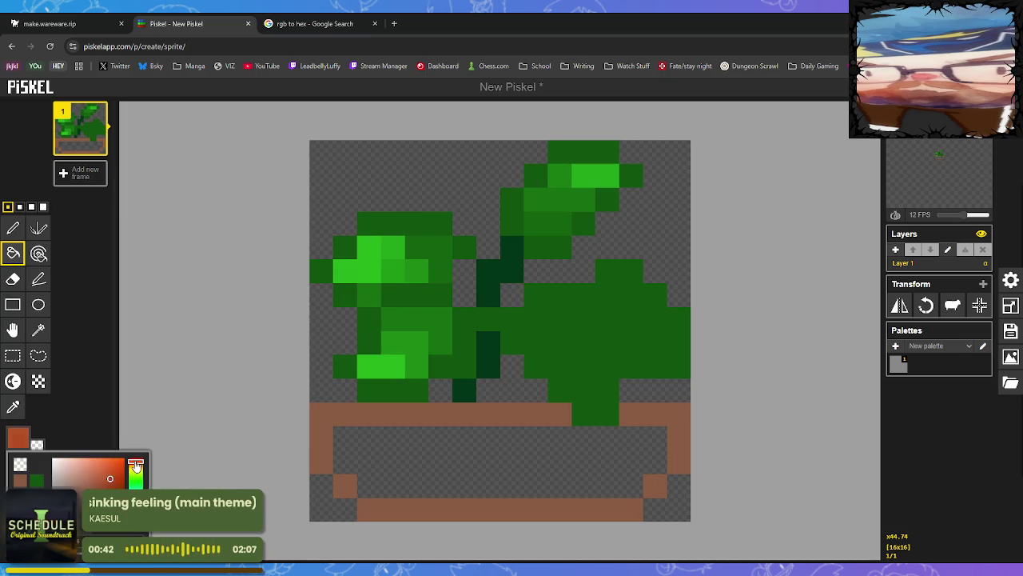
pyautogui.moveTo(136, 469); pyautogui.dragTo(137, 466)
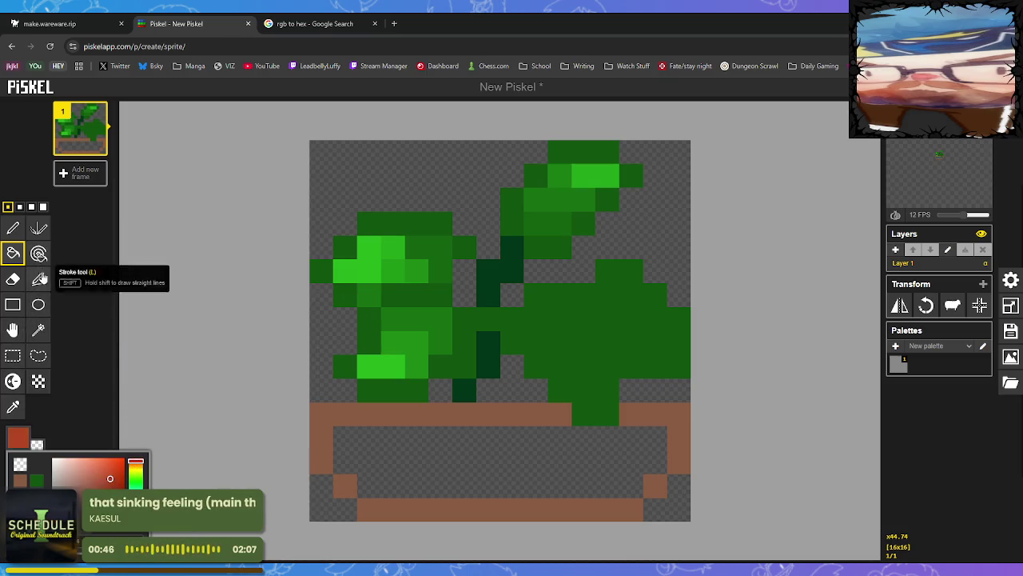
pyautogui.click(344, 421)
pyautogui.click(647, 414)
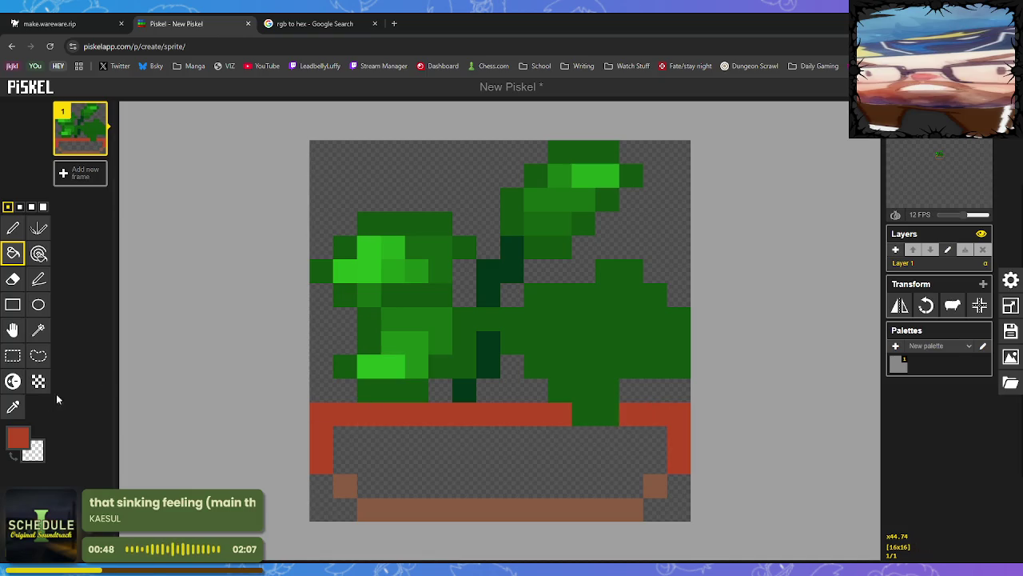
pyautogui.click(22, 442)
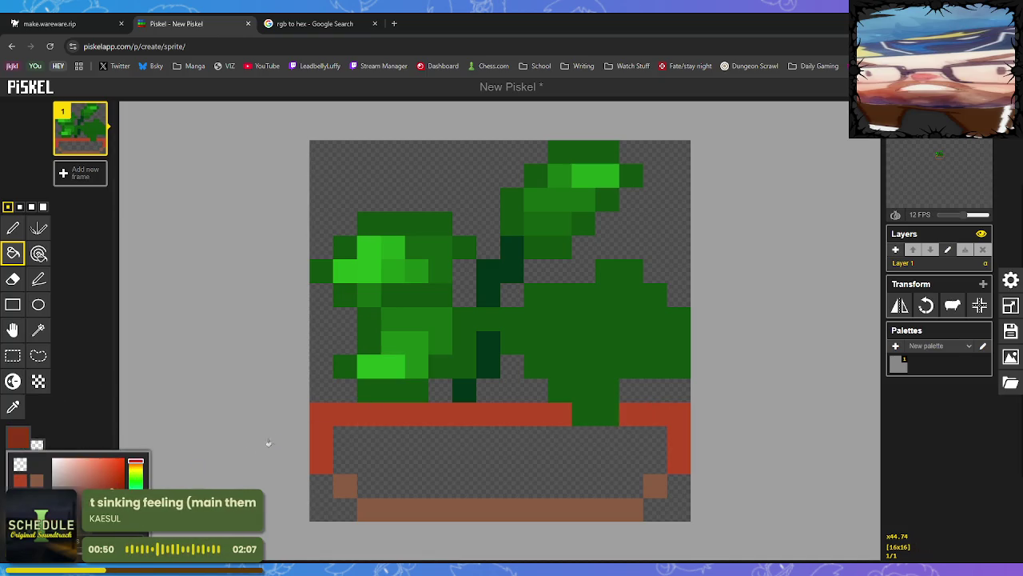
pyautogui.click(337, 420)
pyautogui.click(640, 414)
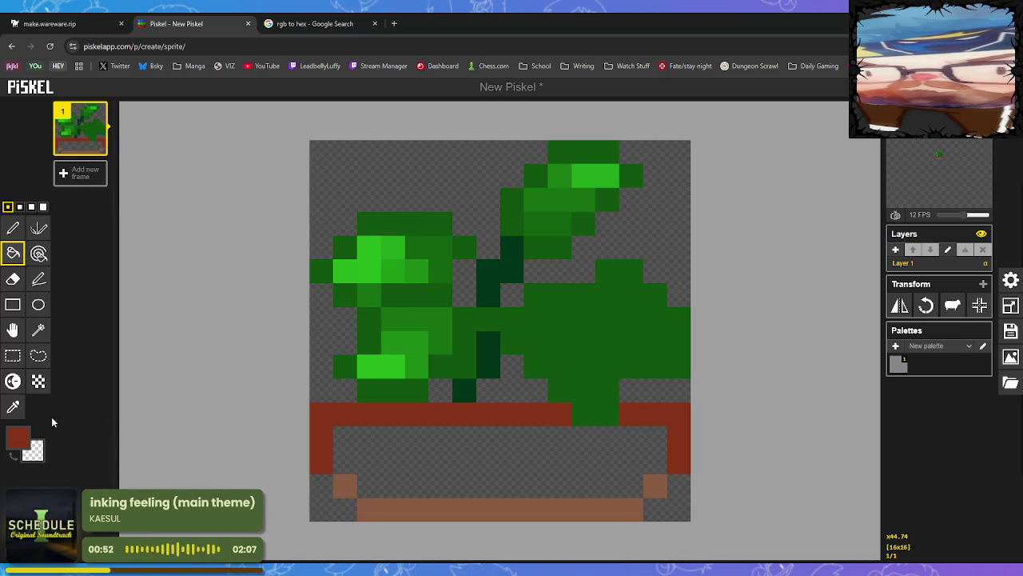
# Recolour the pot's rim, sides, corner and base strip a single dark brown.
pyautogui.click(21, 442)
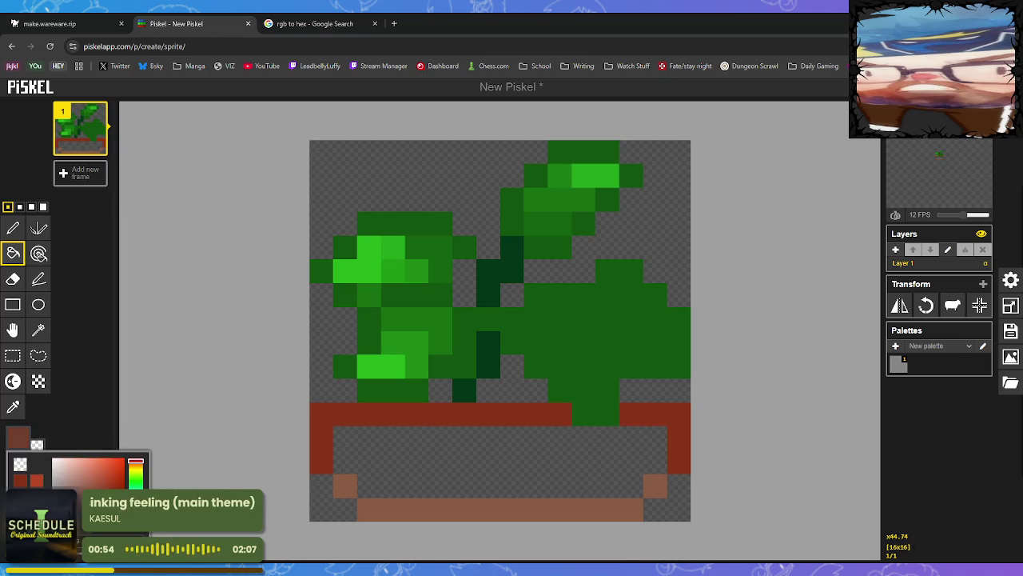
pyautogui.click(355, 414)
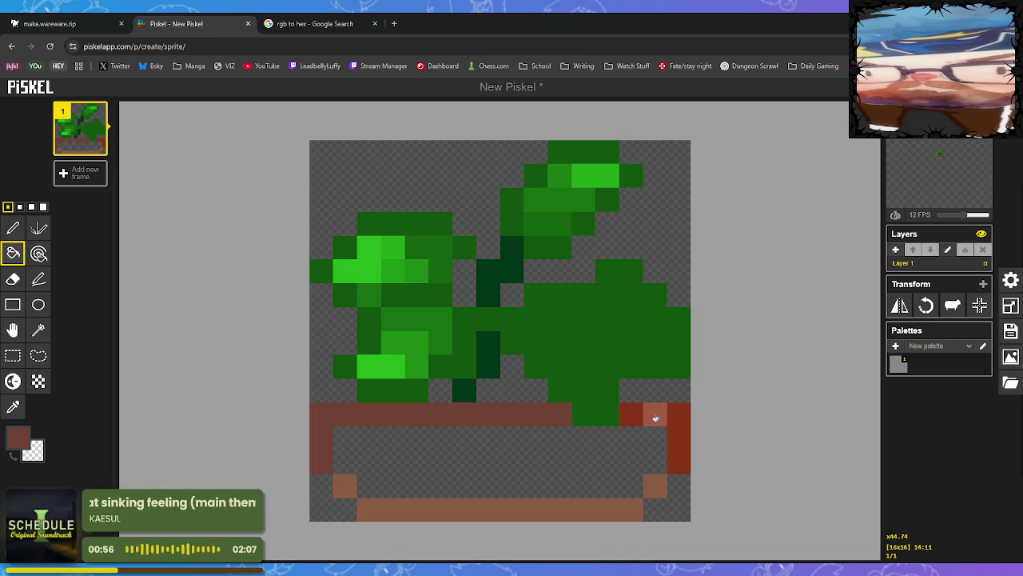
pyautogui.click(655, 417)
pyautogui.click(659, 484)
pyautogui.click(606, 502)
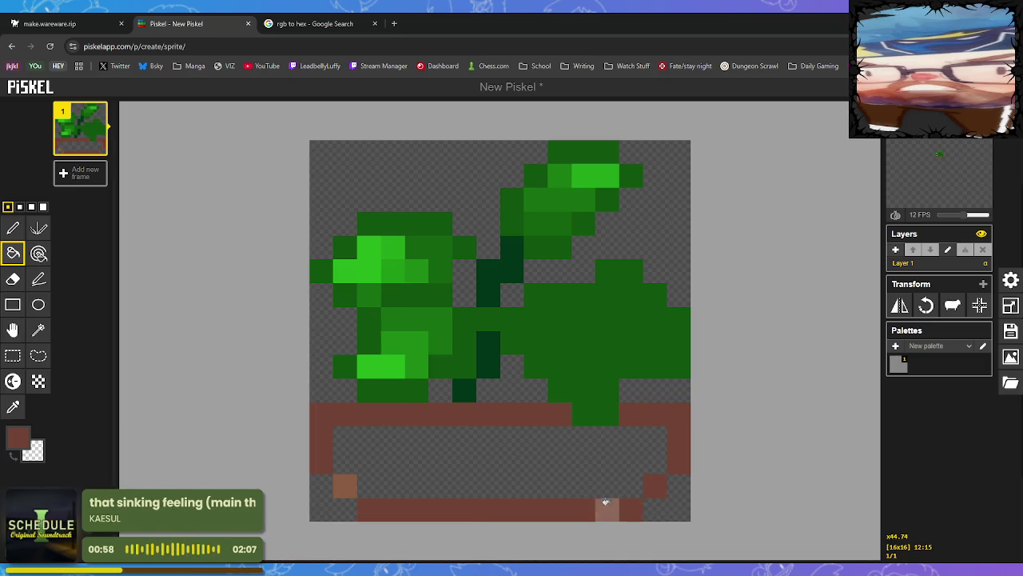
pyautogui.click(344, 484)
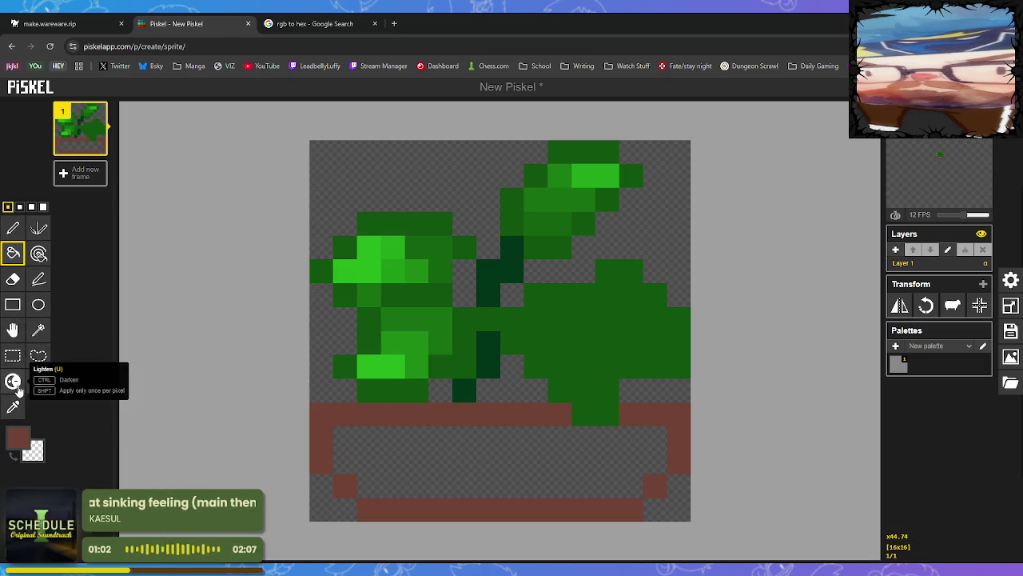
# Fill the pot interior brown and paint light-brown highlight bands across it.
pyautogui.click(398, 464)
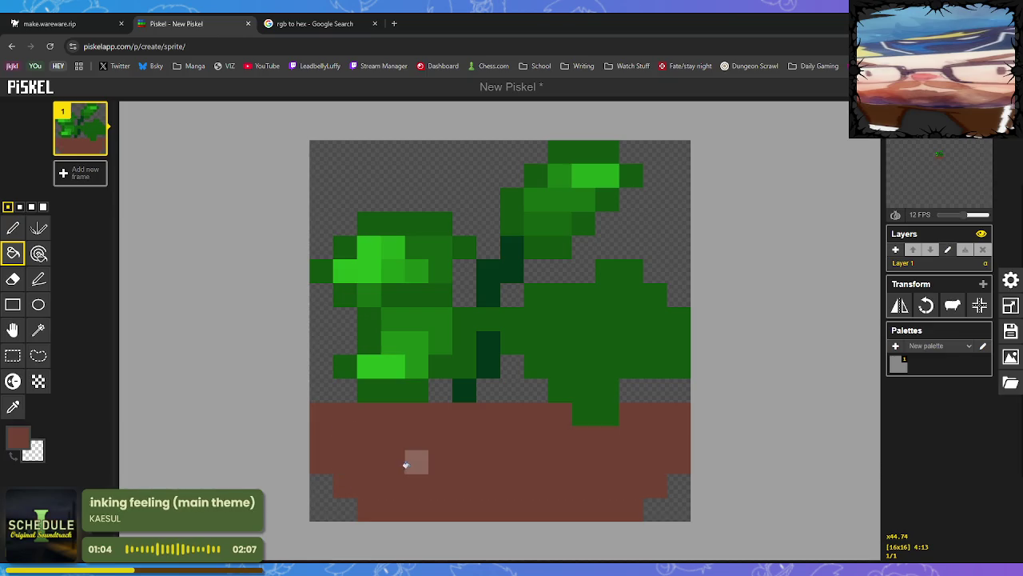
pyautogui.click(12, 381)
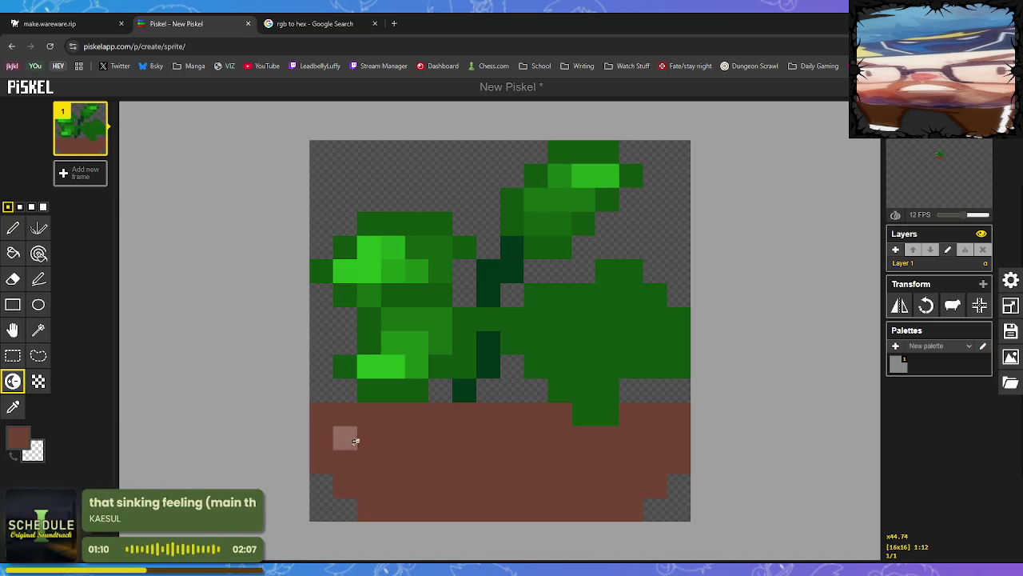
pyautogui.moveTo(355, 441); pyautogui.dragTo(354, 448)
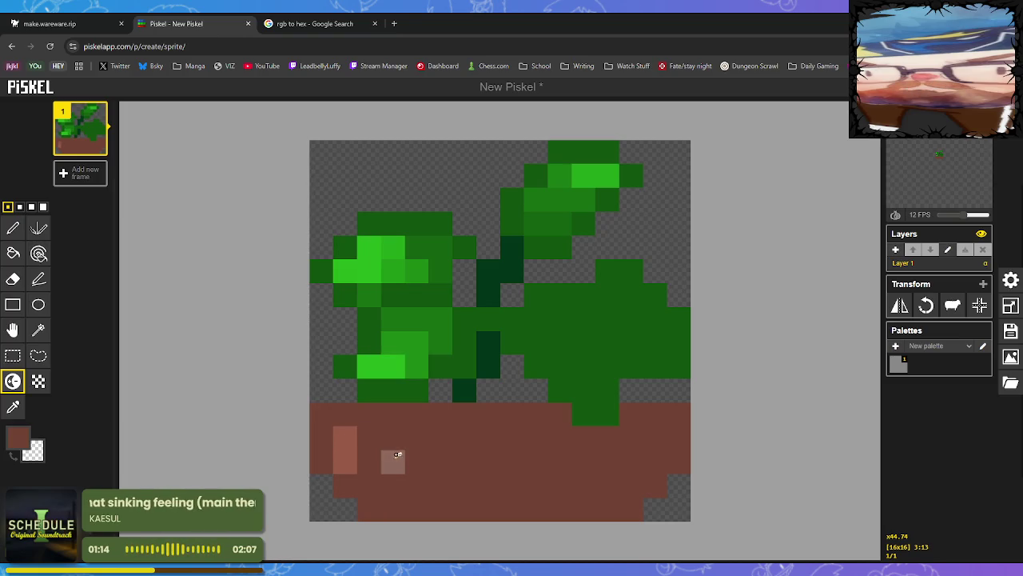
pyautogui.press('o')
pyautogui.click(350, 441)
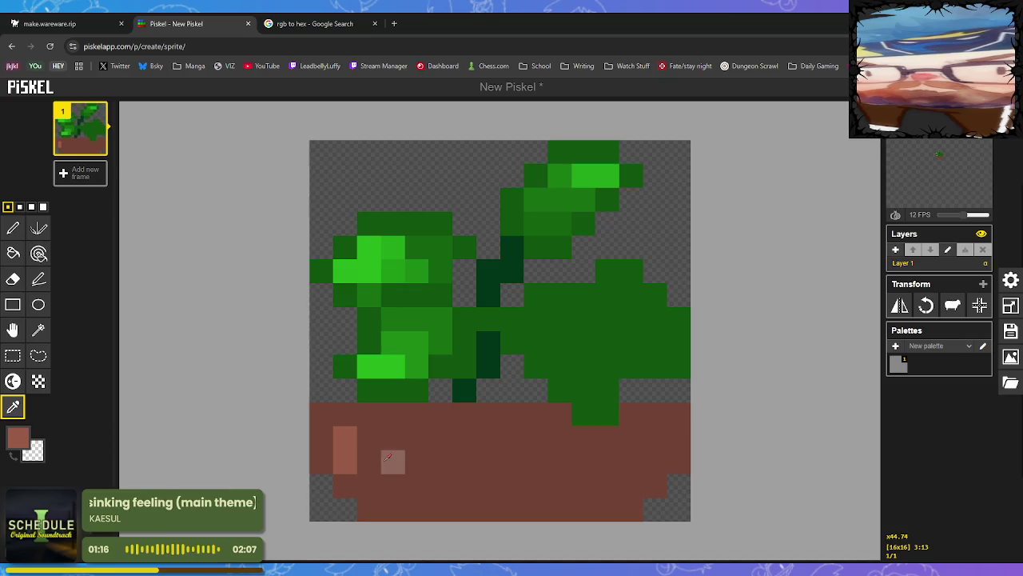
pyautogui.click(370, 438)
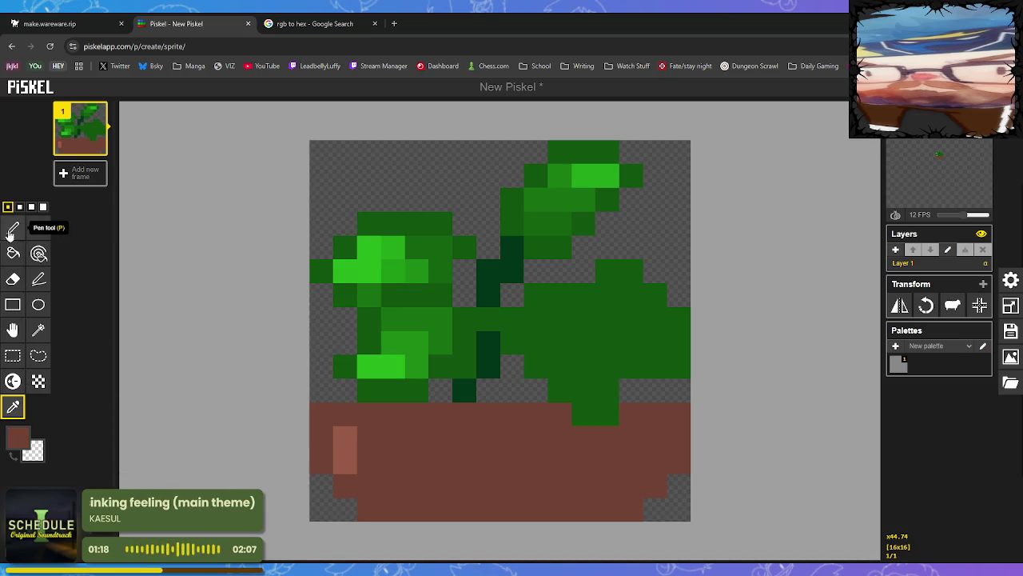
pyautogui.click(345, 438)
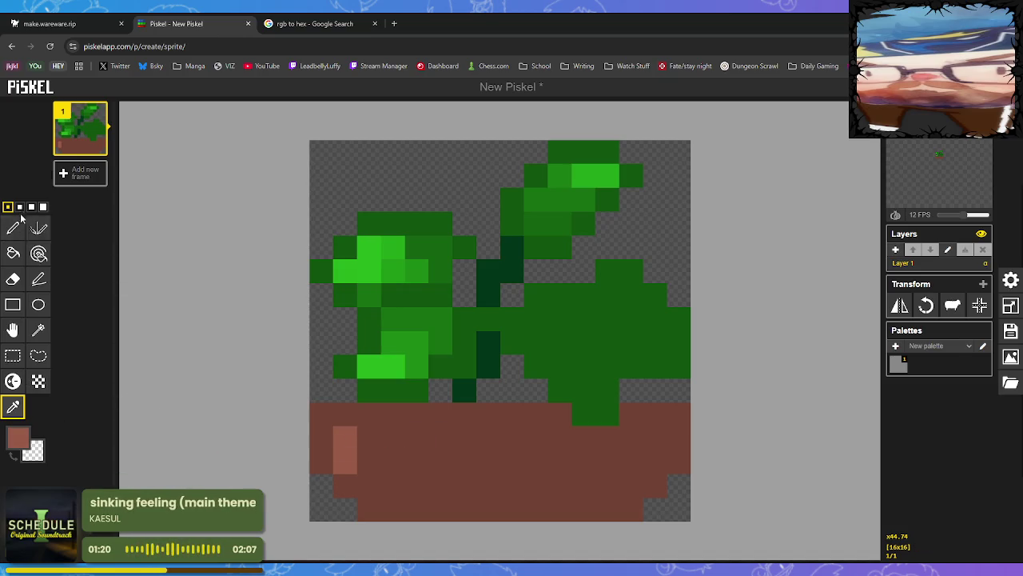
pyautogui.click(14, 228)
pyautogui.moveTo(345, 438); pyautogui.dragTo(560, 436)
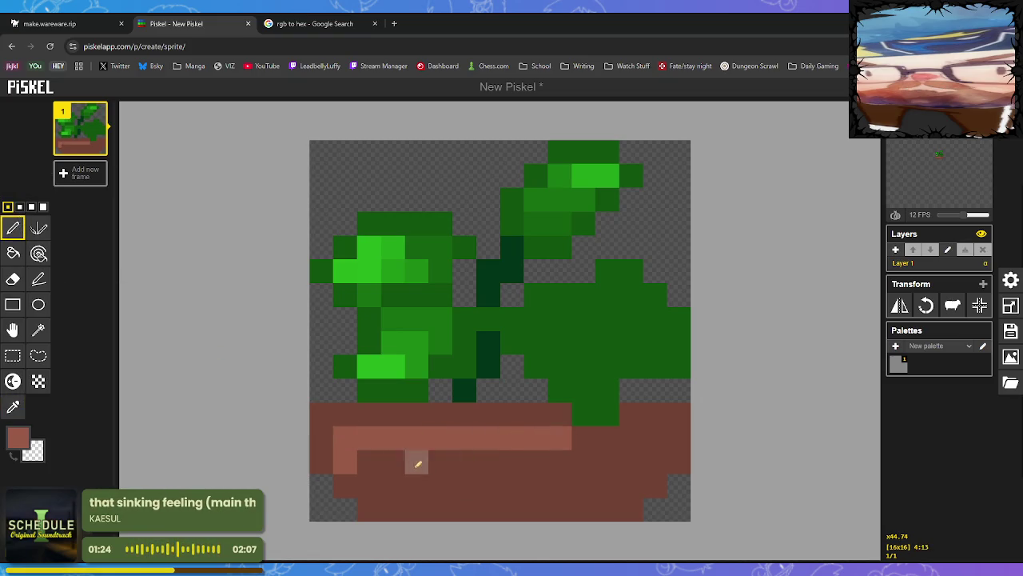
pyautogui.moveTo(370, 461); pyautogui.dragTo(433, 464)
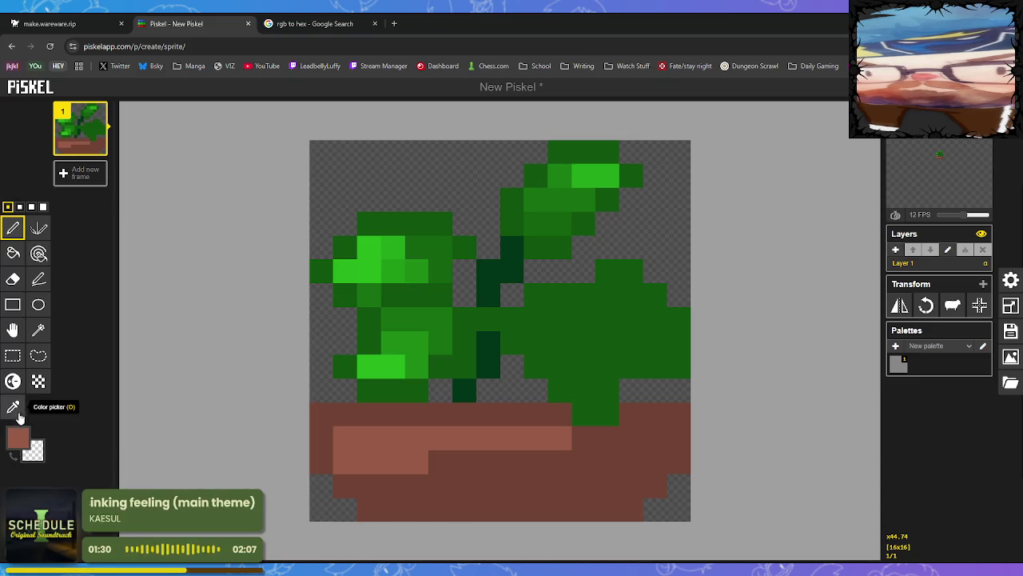
# Shade the lower pot and its right side with medium brown.
pyautogui.click(13, 407)
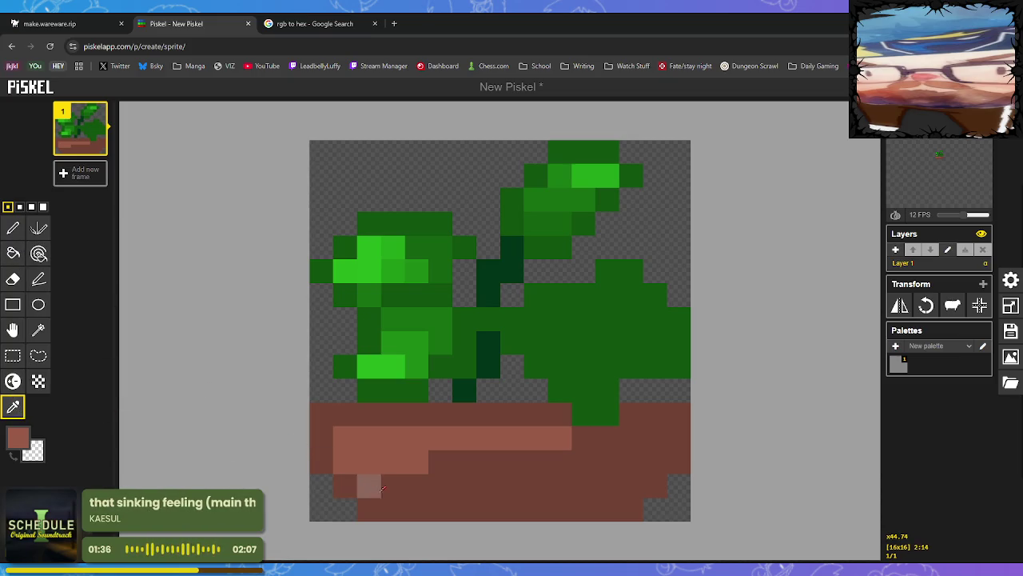
pyautogui.click(12, 228)
pyautogui.click(368, 486)
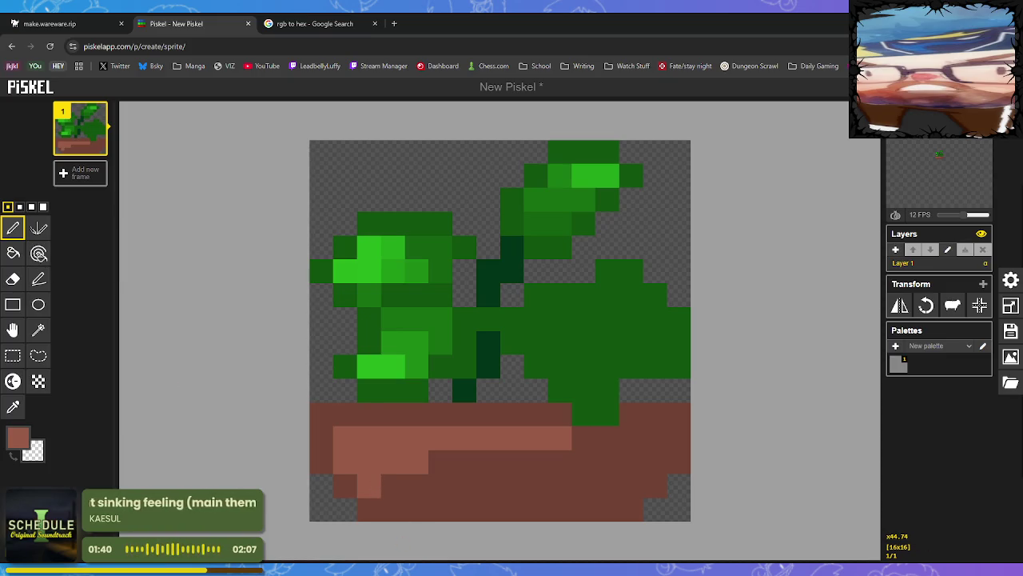
pyautogui.click(10, 381)
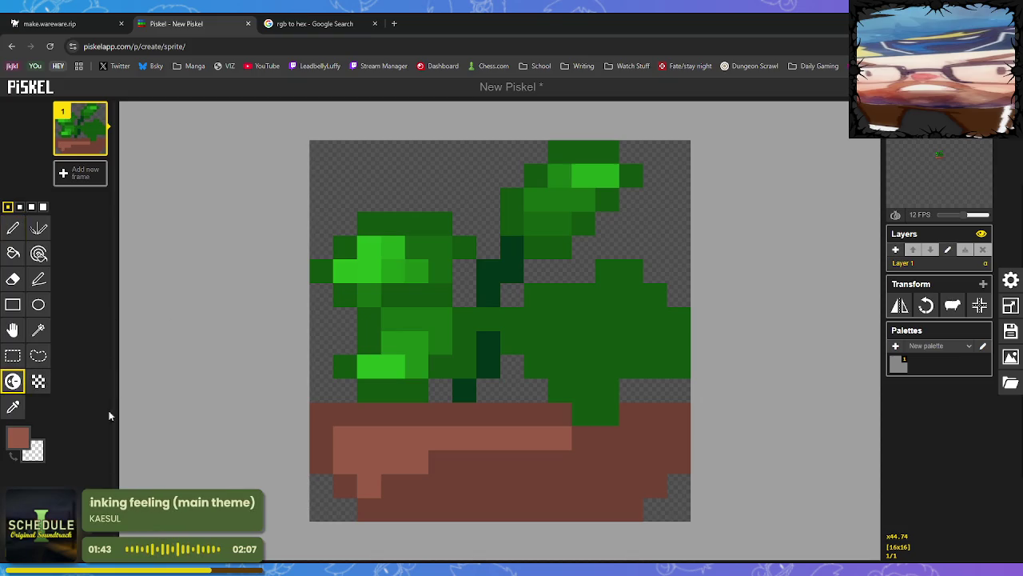
pyautogui.keyDown('ctrl'); pyautogui.click(376, 502); pyautogui.keyUp('ctrl')
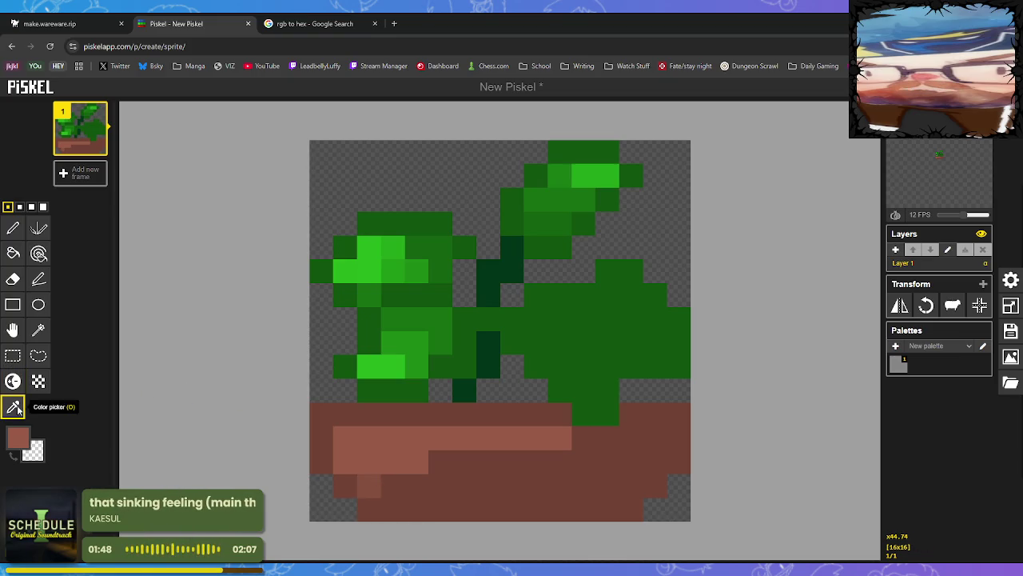
pyautogui.click(13, 229)
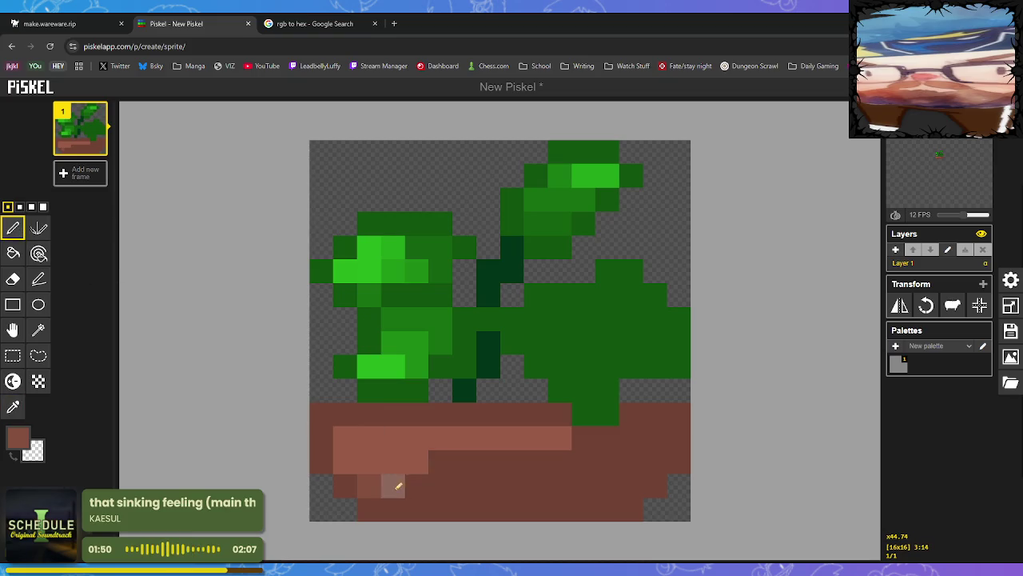
pyautogui.moveTo(393, 482)
pyautogui.mouseDown()
pyautogui.moveTo(422, 484)
pyautogui.moveTo(440, 463)
pyautogui.moveTo(569, 457)
pyautogui.mouseUp()
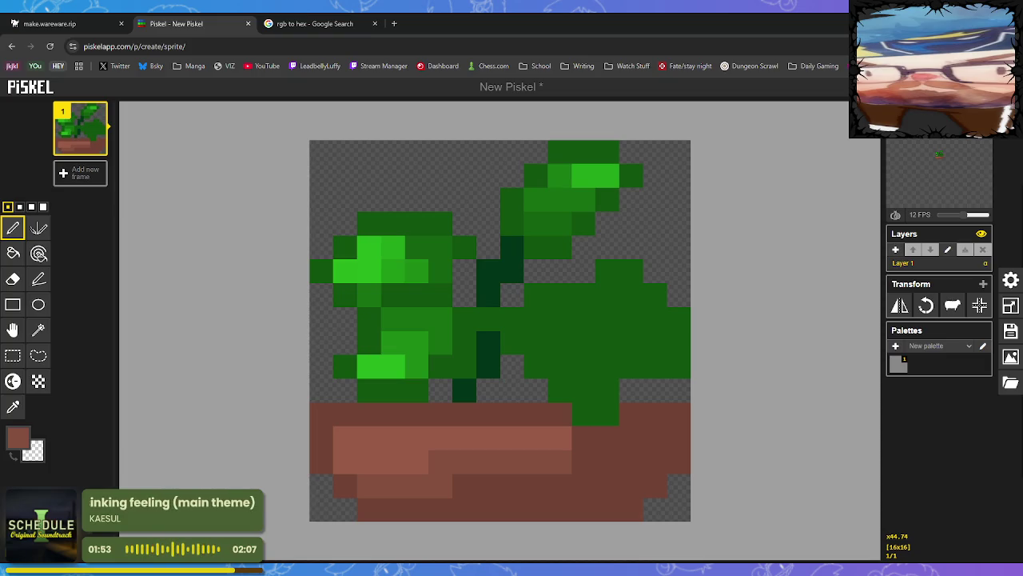
pyautogui.moveTo(590, 434); pyautogui.dragTo(614, 439)
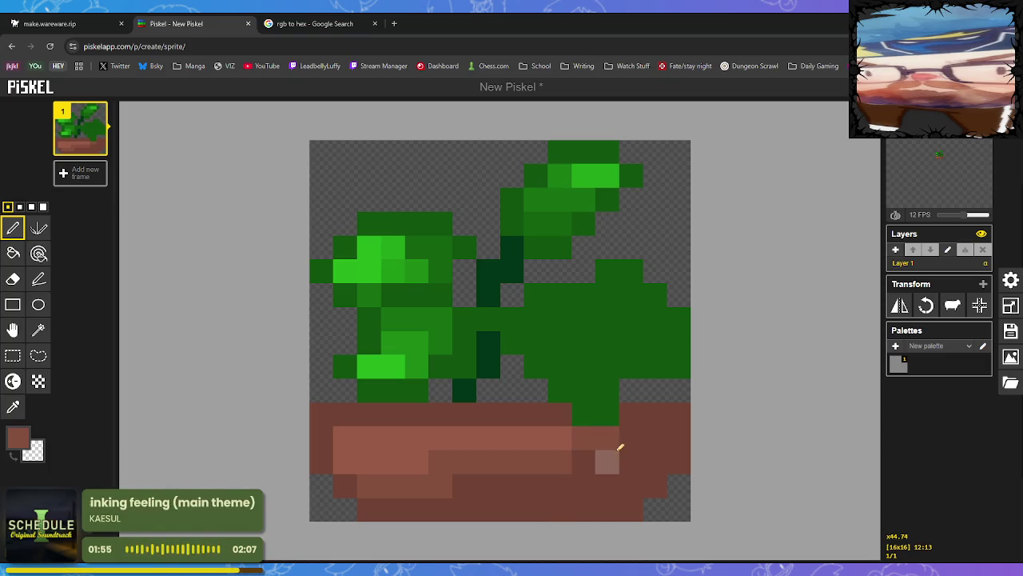
pyautogui.click(590, 457)
pyautogui.click(630, 432)
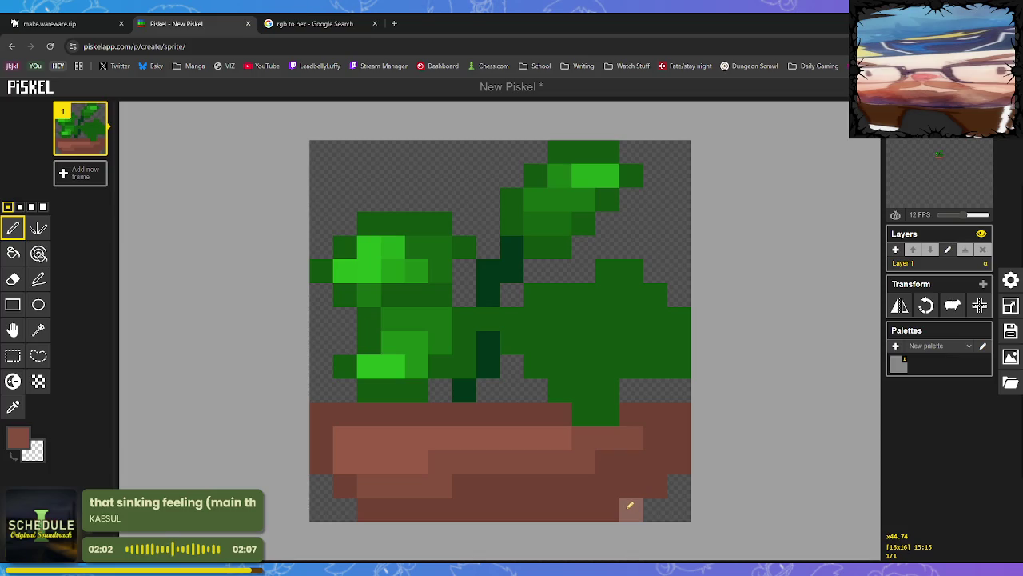
# Paint the pot's bottom row and right edge dark brown.
pyautogui.click(13, 407)
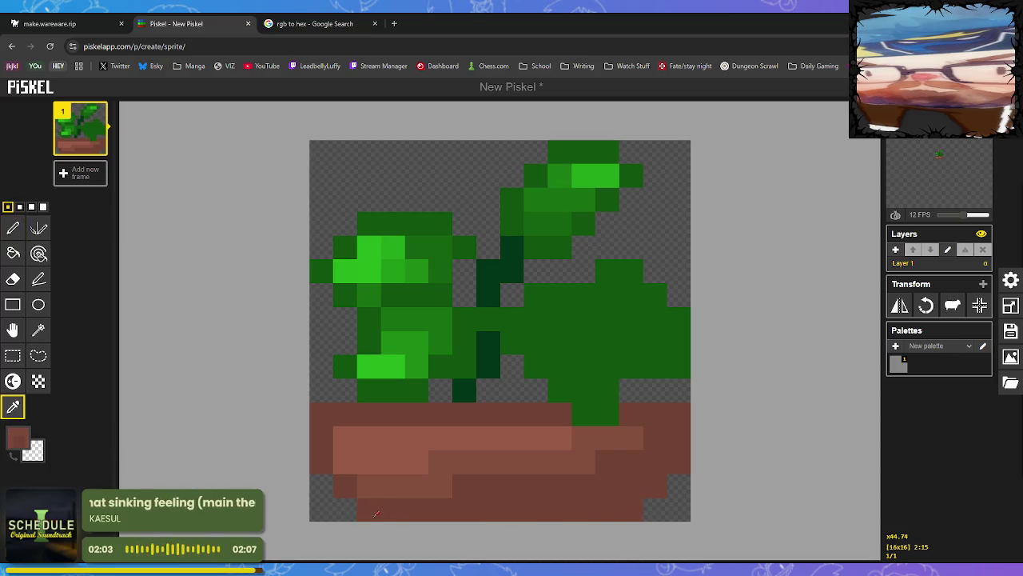
pyautogui.click(404, 512)
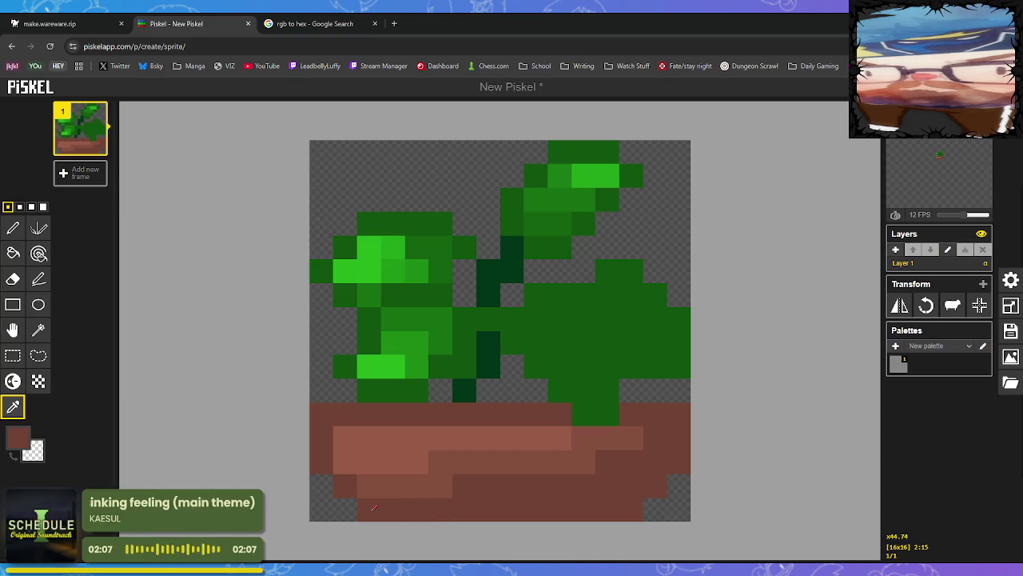
pyautogui.click(13, 381)
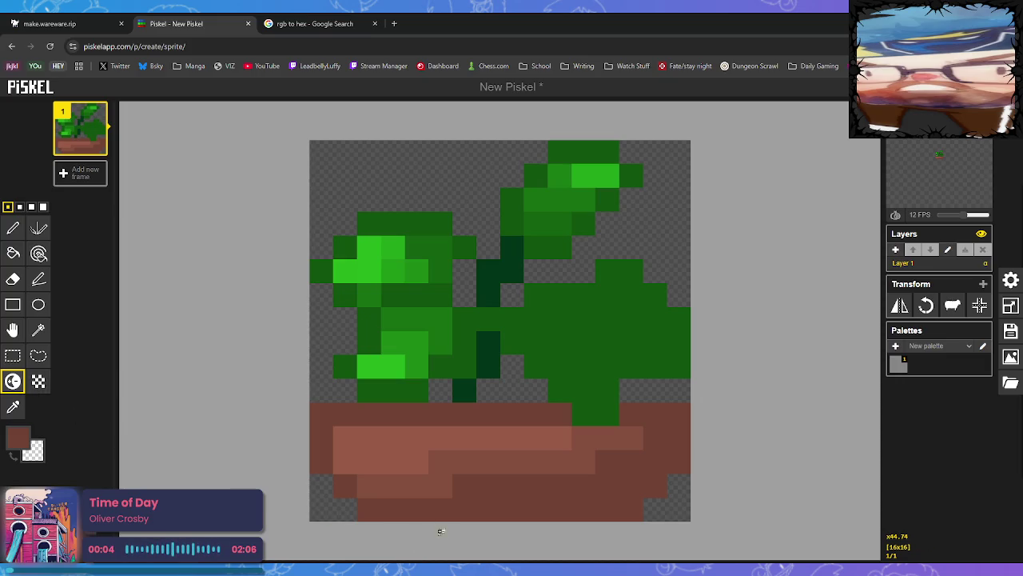
pyautogui.keyDown('ctrl'); pyautogui.click(371, 509); pyautogui.keyUp('ctrl')
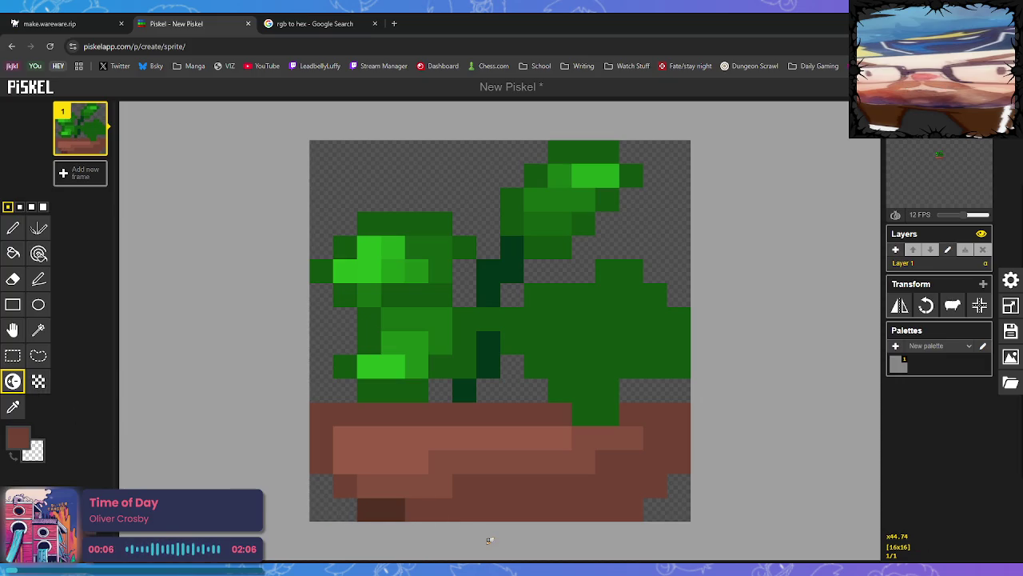
pyautogui.click(366, 508)
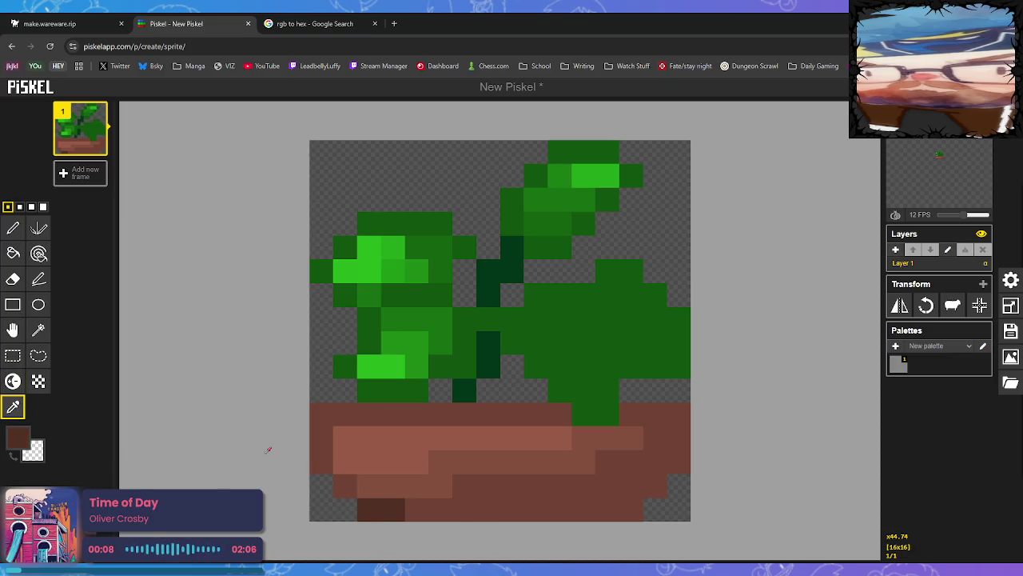
pyautogui.click(13, 229)
pyautogui.moveTo(418, 507); pyautogui.dragTo(640, 507)
pyautogui.click(661, 483)
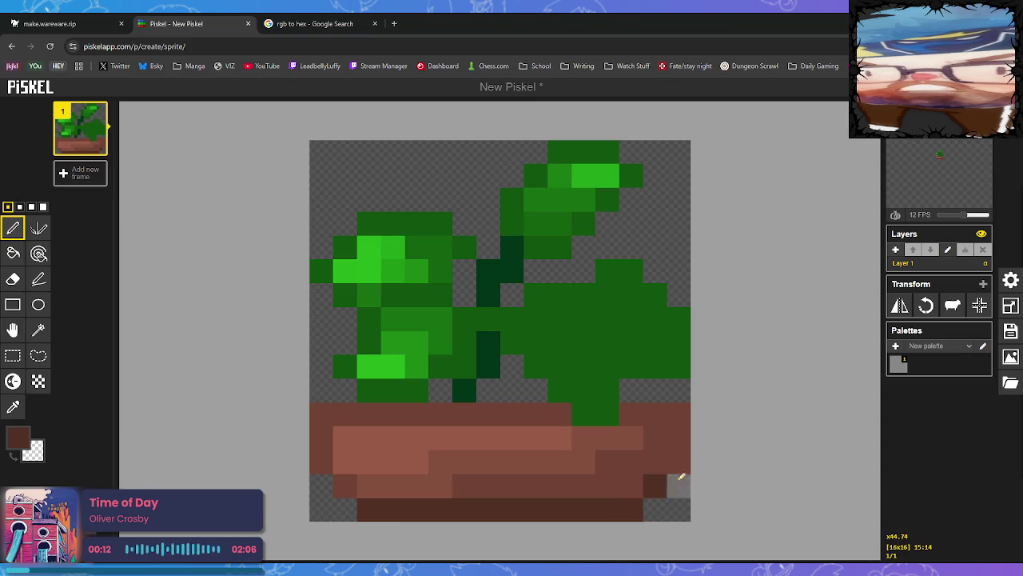
pyautogui.moveTo(681, 440); pyautogui.dragTo(687, 454)
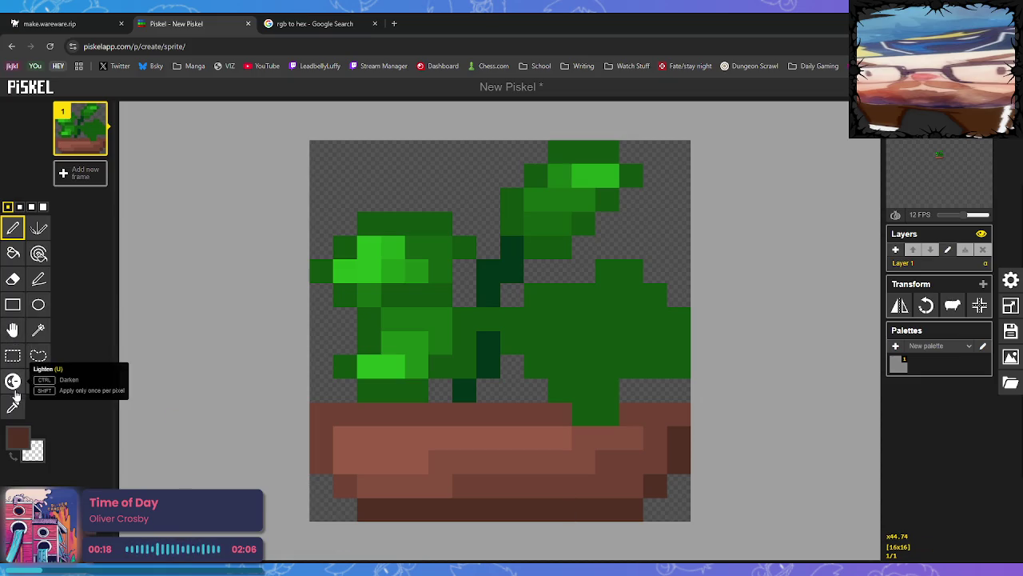
pyautogui.click(13, 407)
pyautogui.click(544, 328)
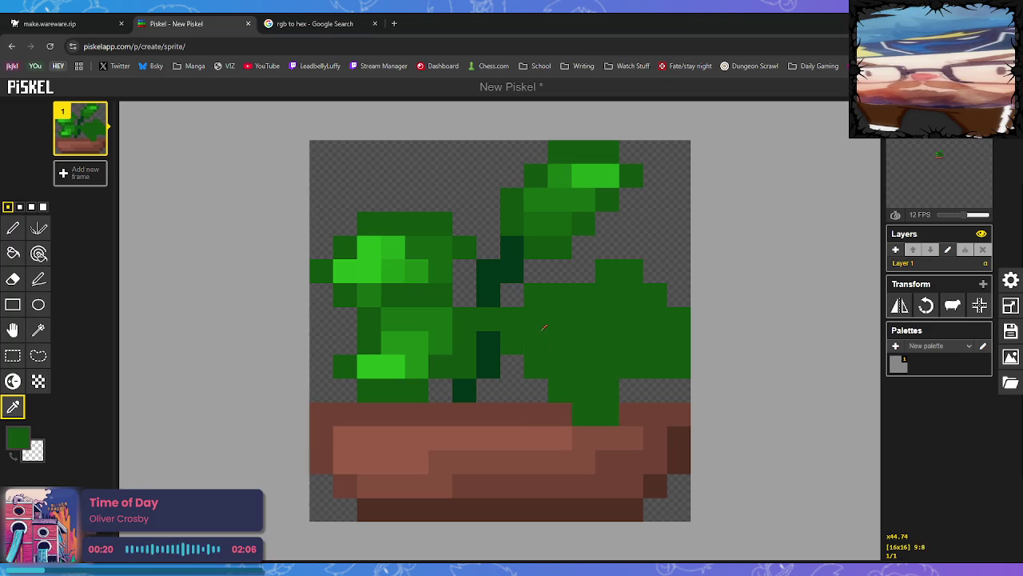
# Lighten several green pixels across the right-hand leaf.
pyautogui.click(12, 381)
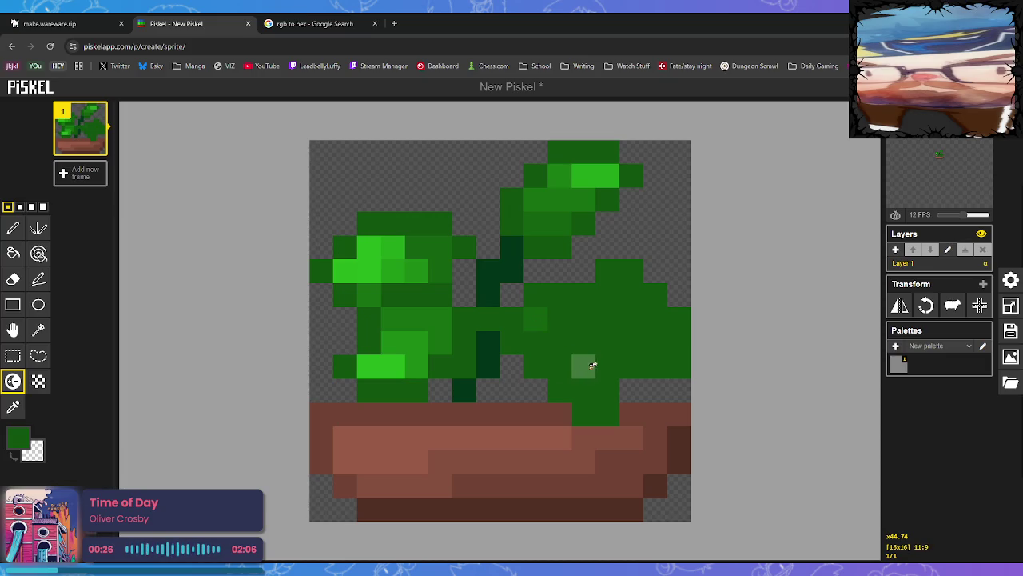
pyautogui.click(537, 320)
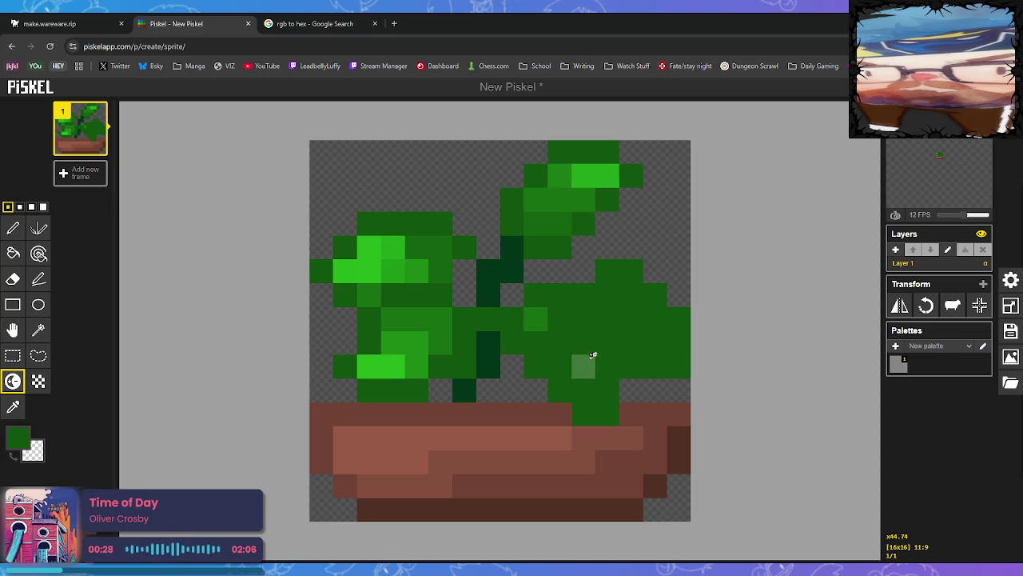
pyautogui.click(564, 321)
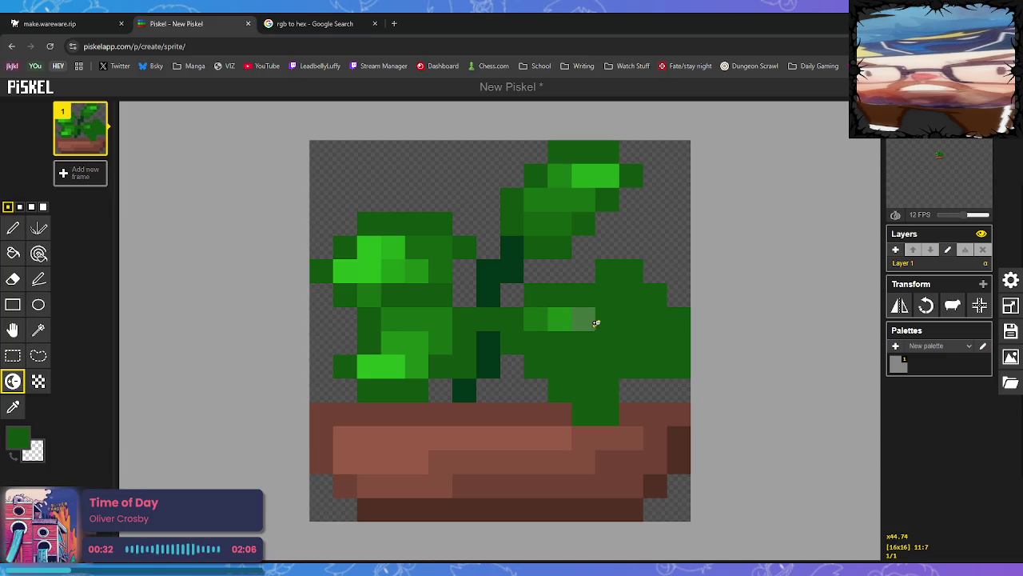
pyautogui.click(585, 319)
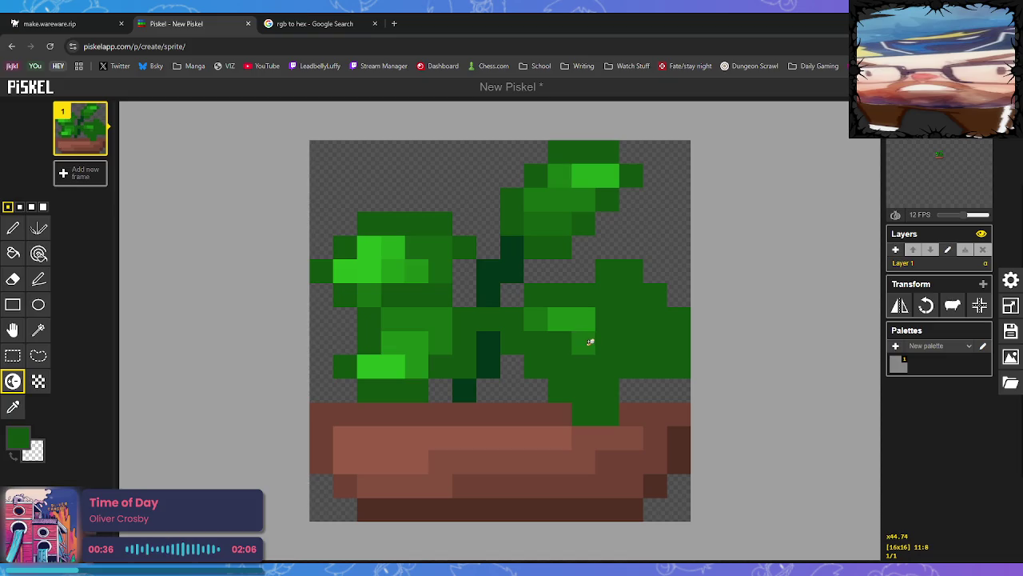
pyautogui.click(590, 344)
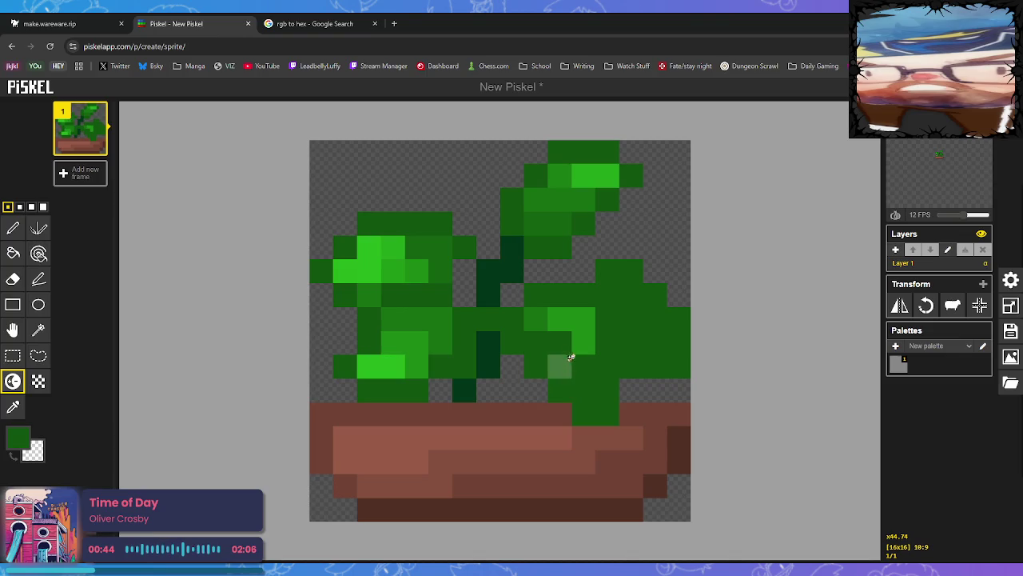
# Paint four right-leaf pixels in the sampled medium green.
pyautogui.click(13, 406)
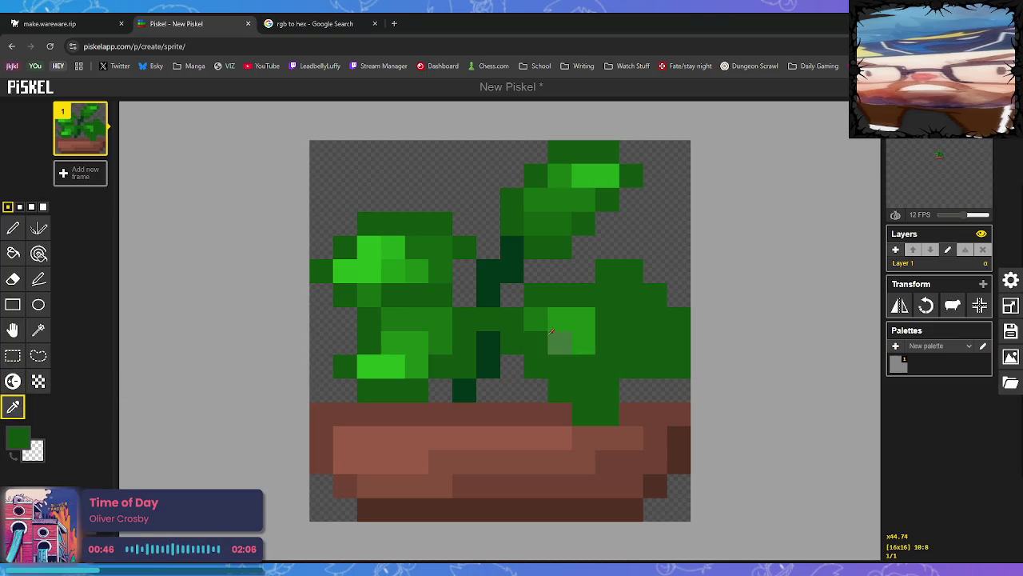
pyautogui.click(552, 340)
pyautogui.click(13, 228)
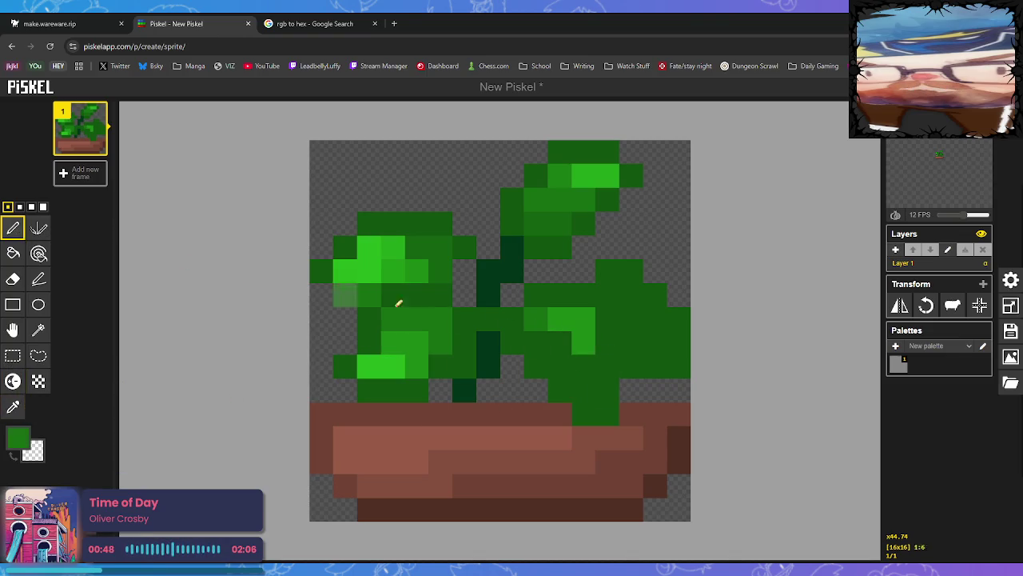
pyautogui.click(567, 362)
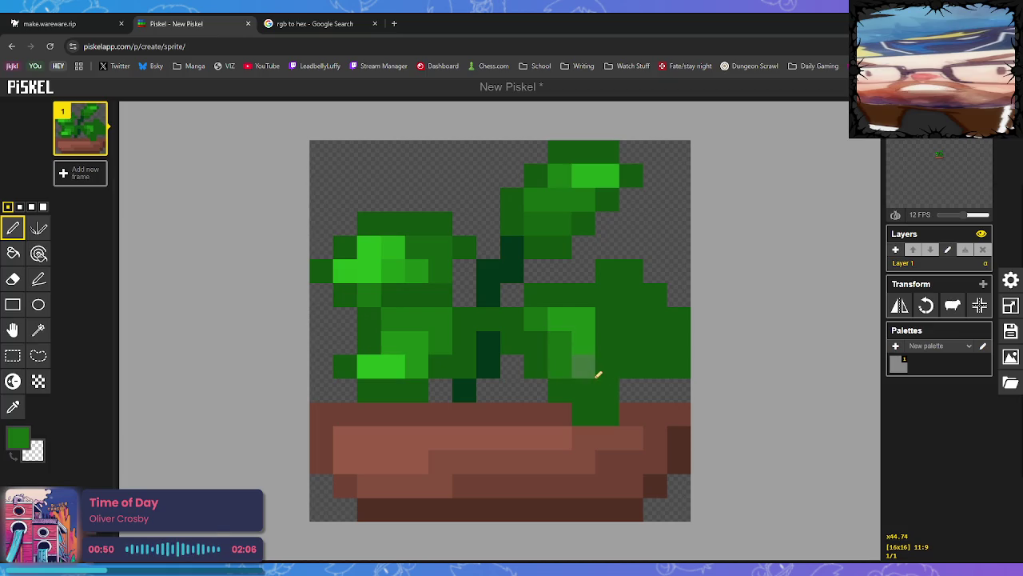
pyautogui.click(586, 367)
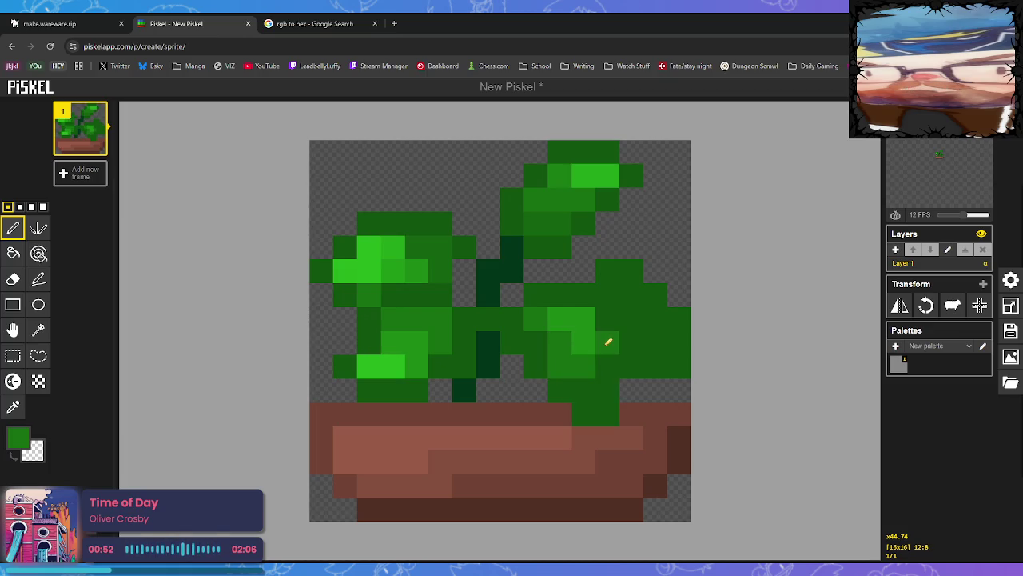
pyautogui.click(610, 283)
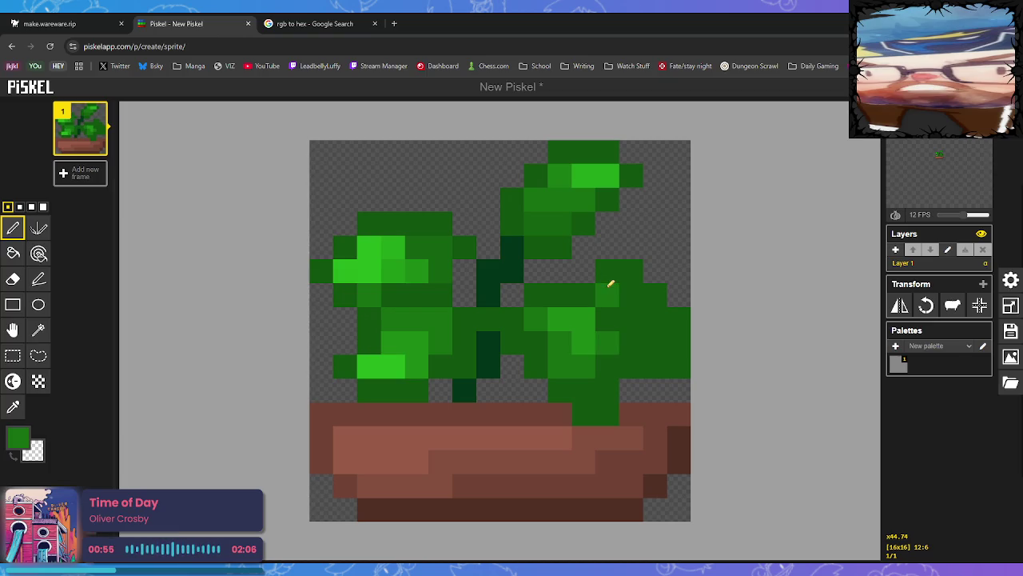
pyautogui.click(659, 318)
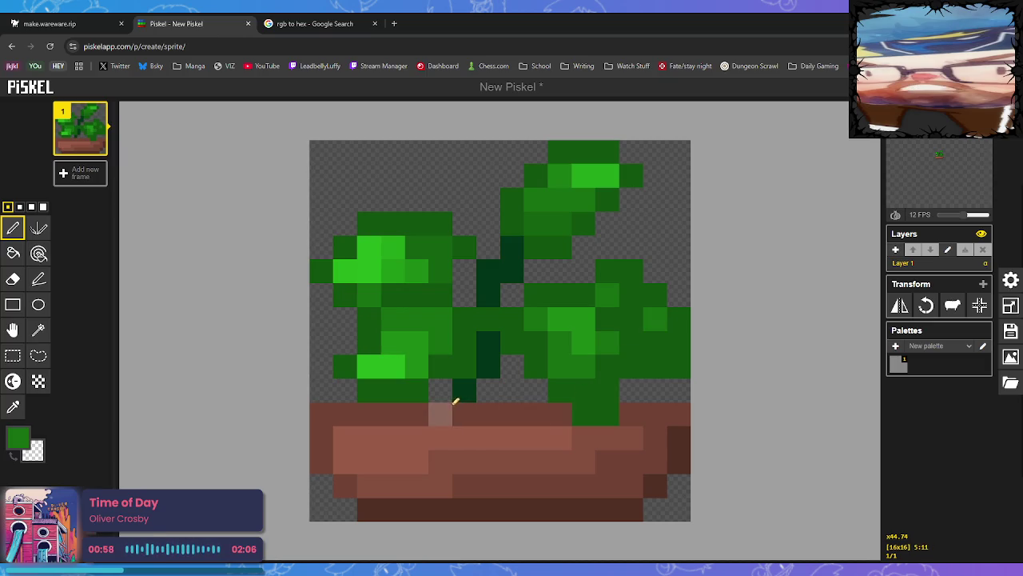
# Paint two right-leaf pixels bright green.
pyautogui.click(13, 406)
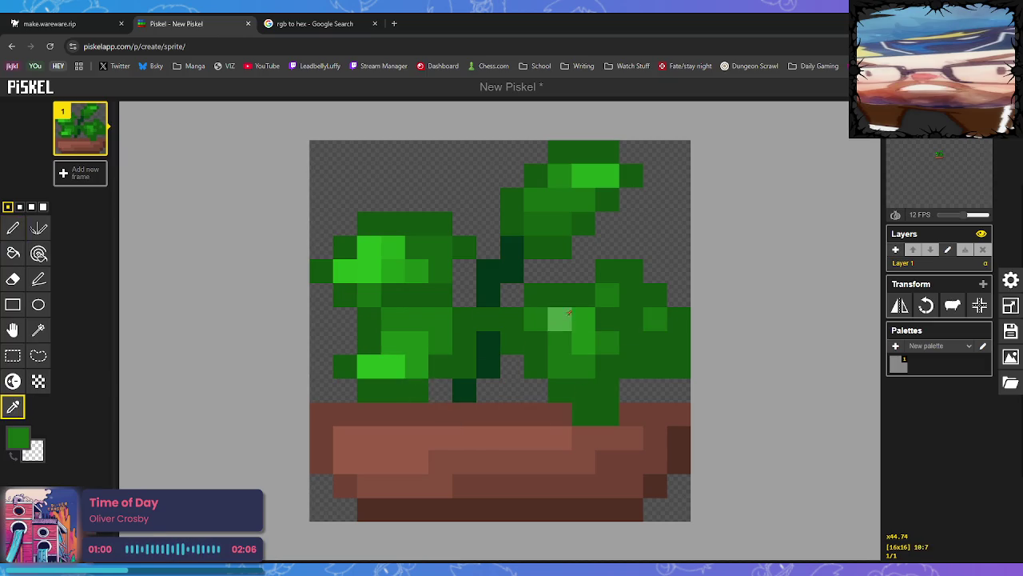
pyautogui.click(13, 228)
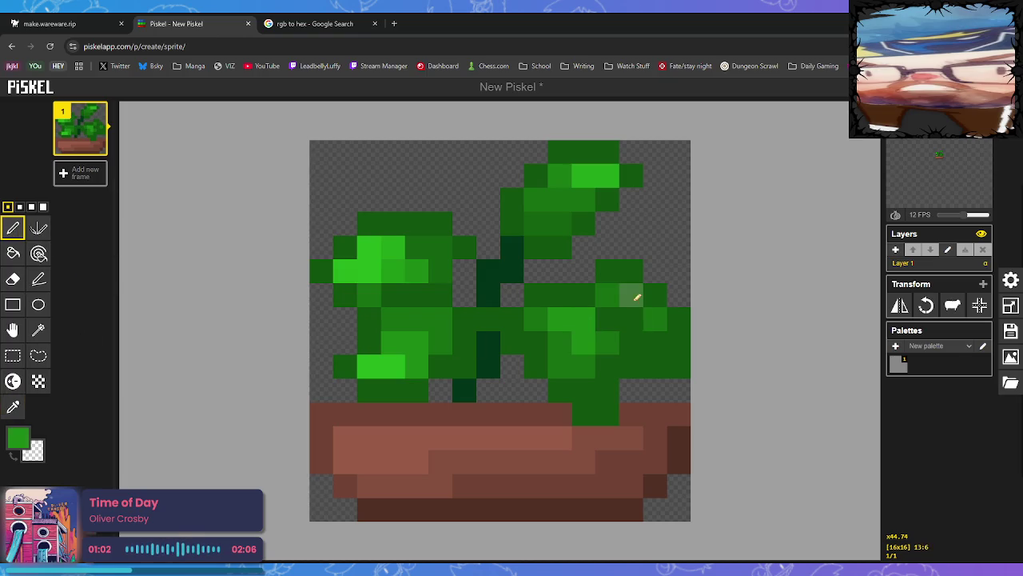
pyautogui.moveTo(637, 298); pyautogui.dragTo(637, 320)
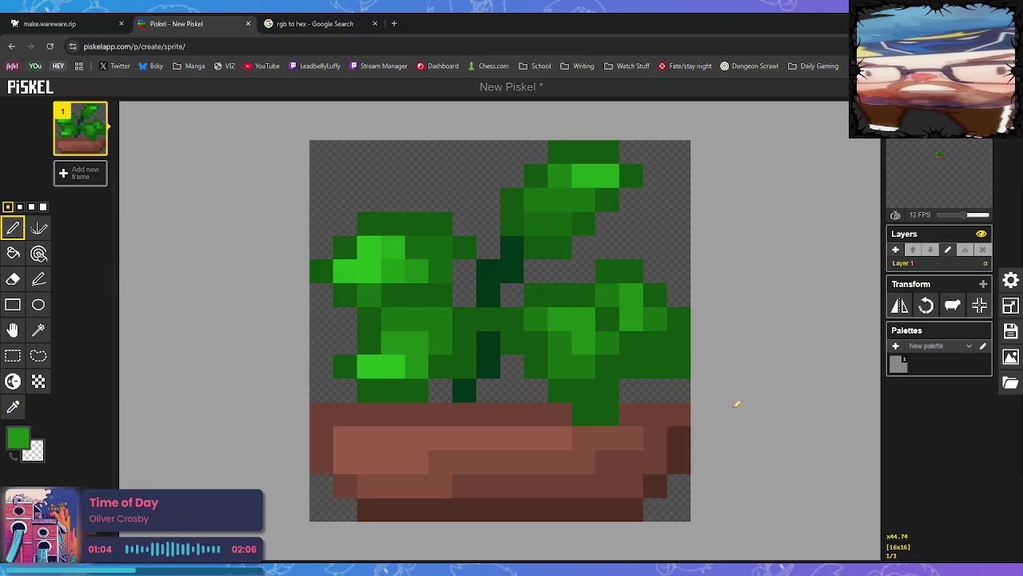
pyautogui.click(13, 407)
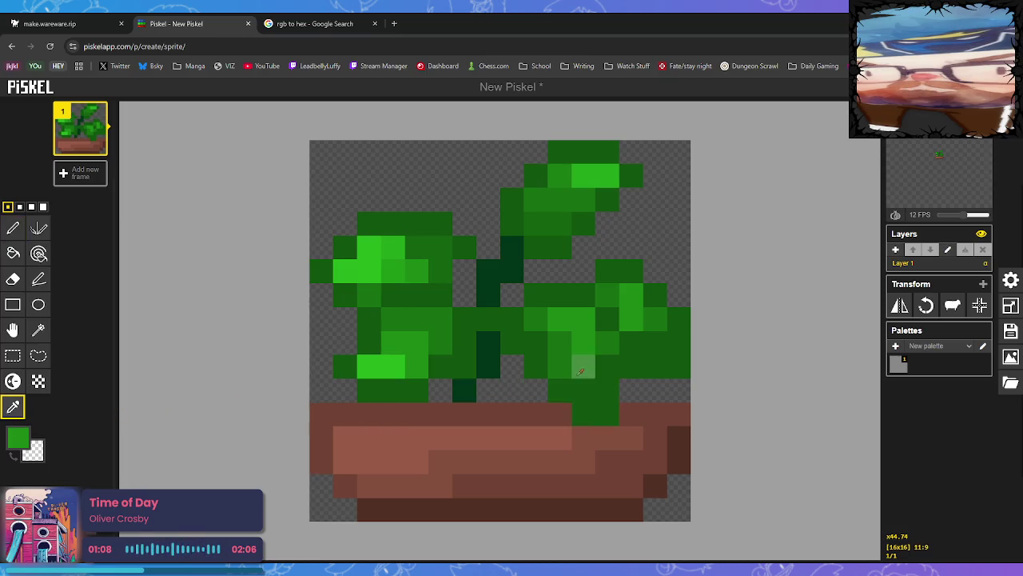
pyautogui.click(581, 367)
pyautogui.click(14, 228)
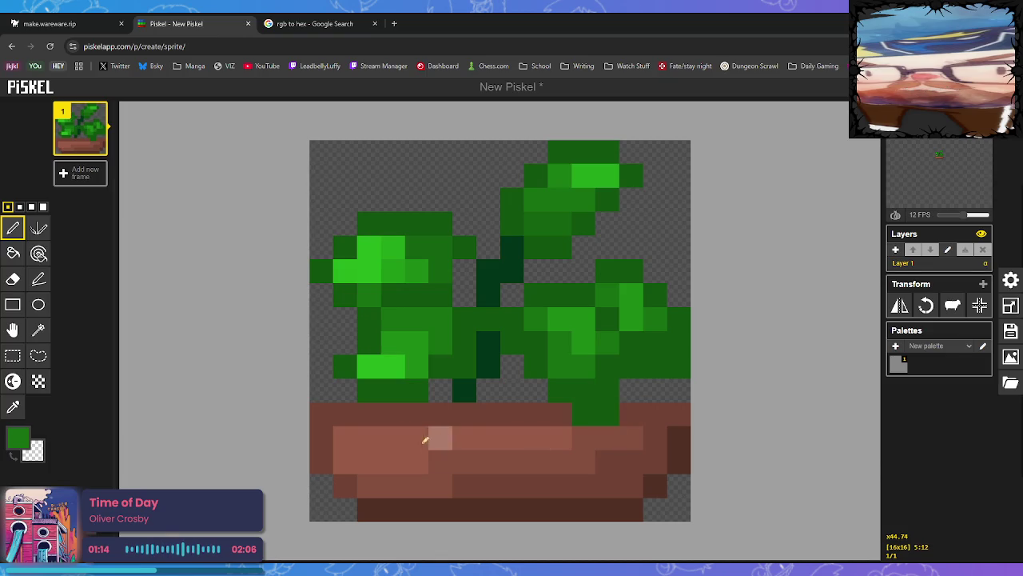
# Shade pixels near the plant's base and right leaf darker green.
pyautogui.click(12, 407)
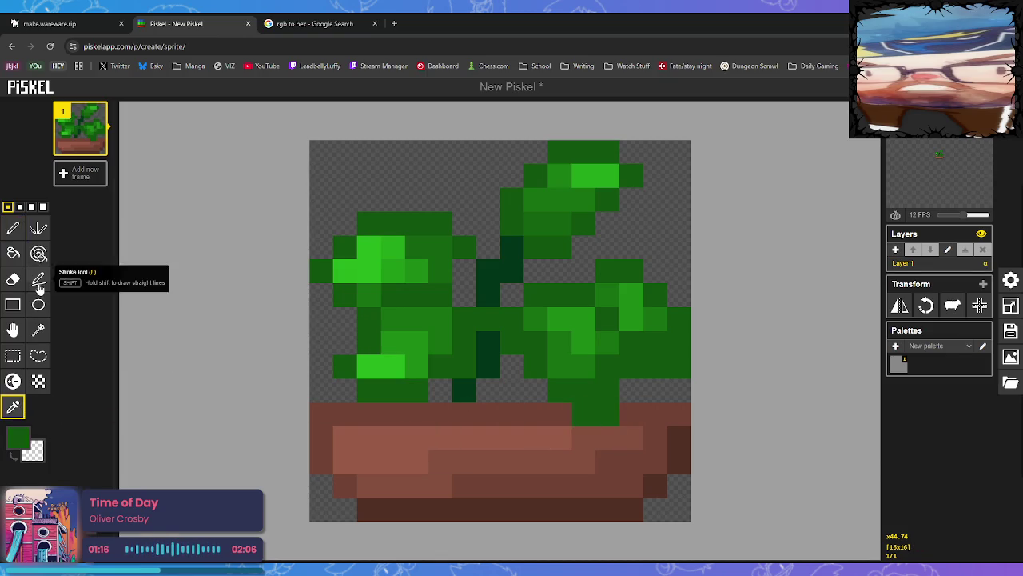
pyautogui.click(13, 227)
pyautogui.moveTo(632, 390); pyautogui.dragTo(631, 410)
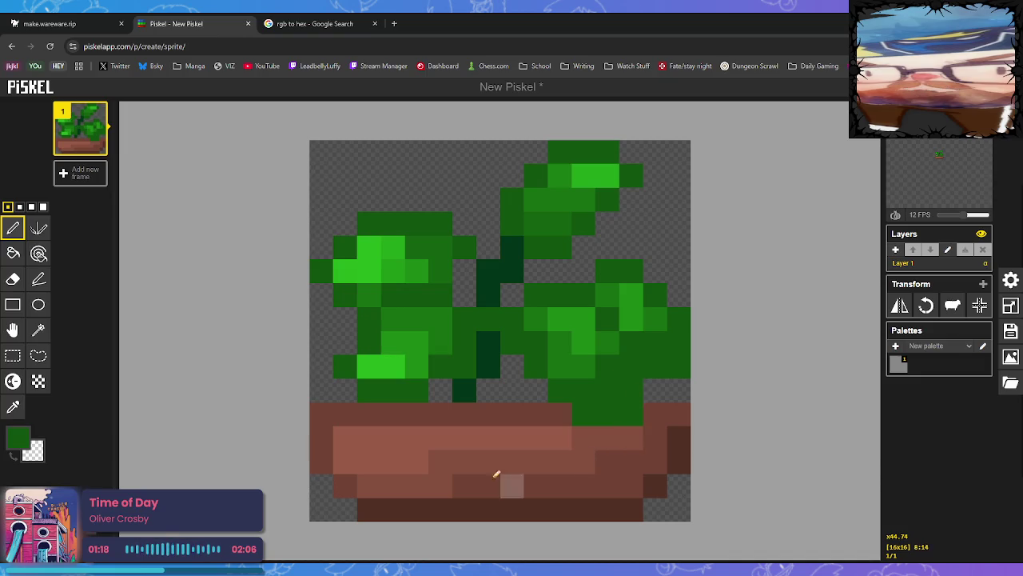
pyautogui.click(13, 407)
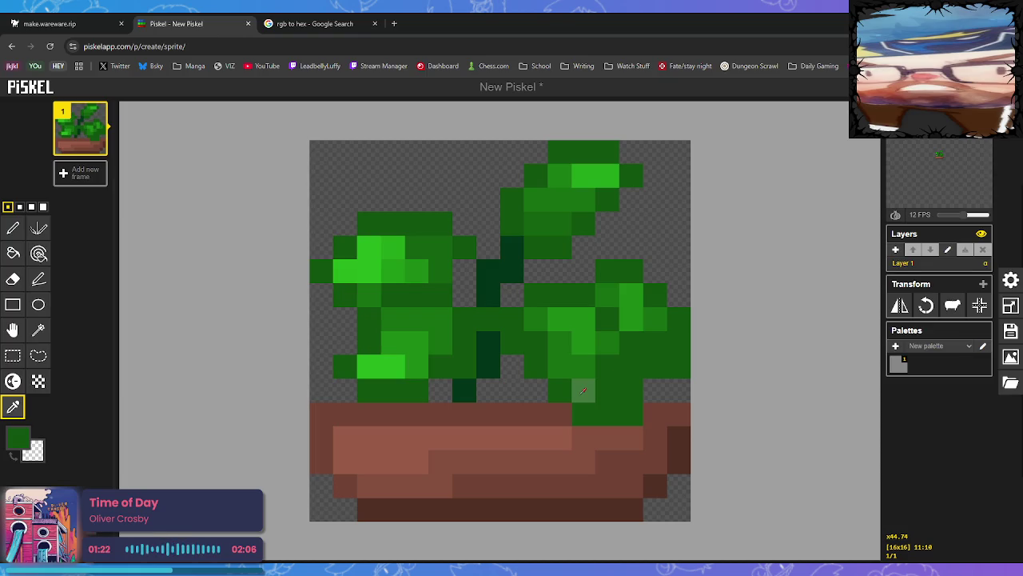
pyautogui.click(584, 365)
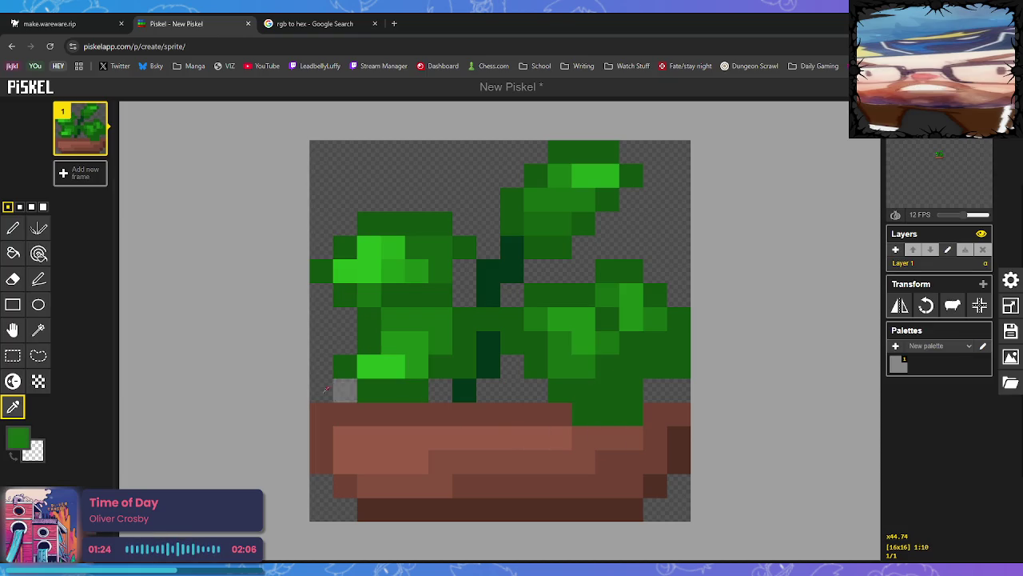
pyautogui.click(13, 382)
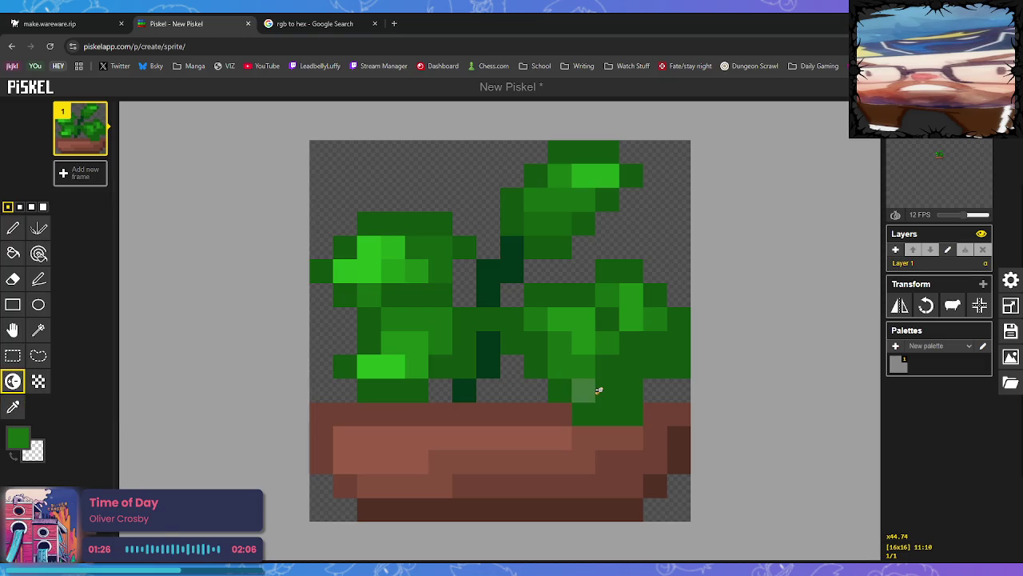
pyautogui.moveTo(612, 389); pyautogui.dragTo(612, 368)
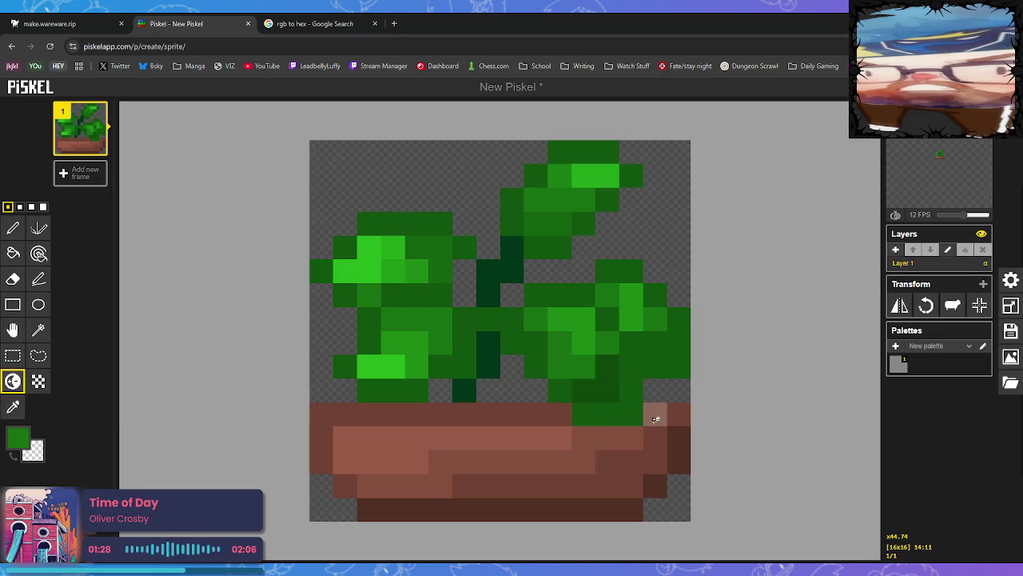
pyautogui.click(663, 344)
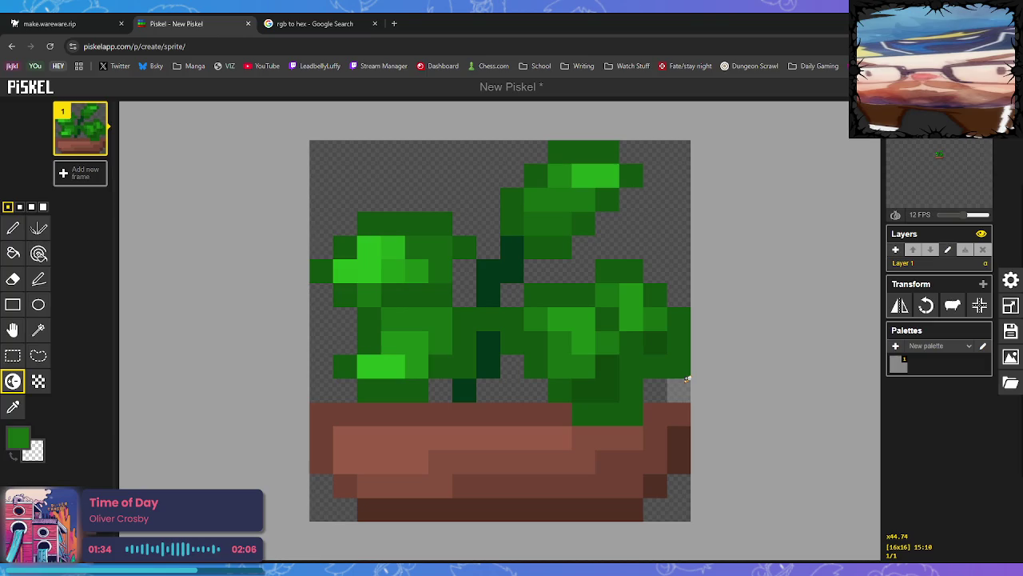
pyautogui.click(331, 24)
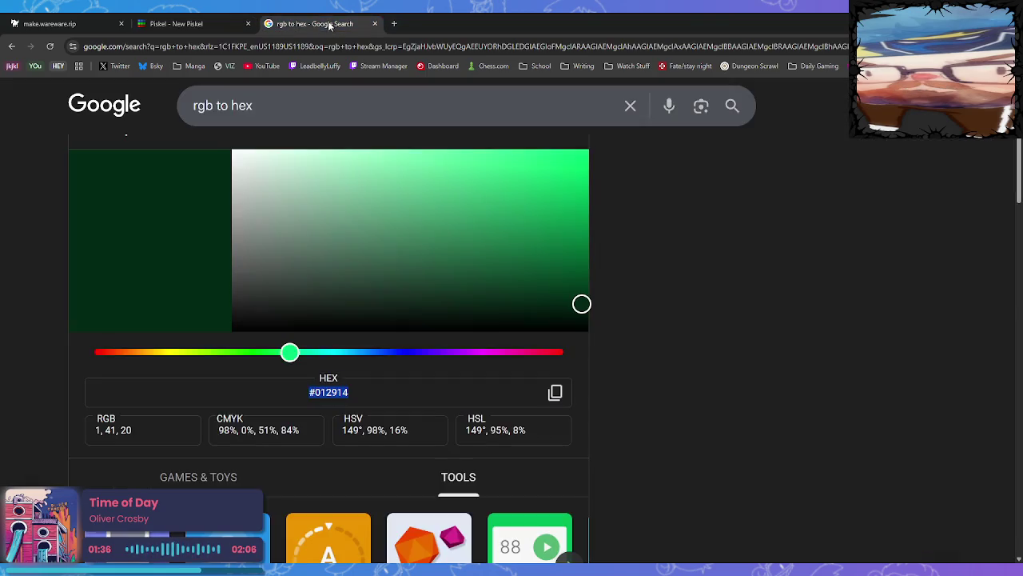
# Search Google in a new tab for 'bobble legs saint paul saints'.
pyautogui.click(393, 26)
pyautogui.write('bo')
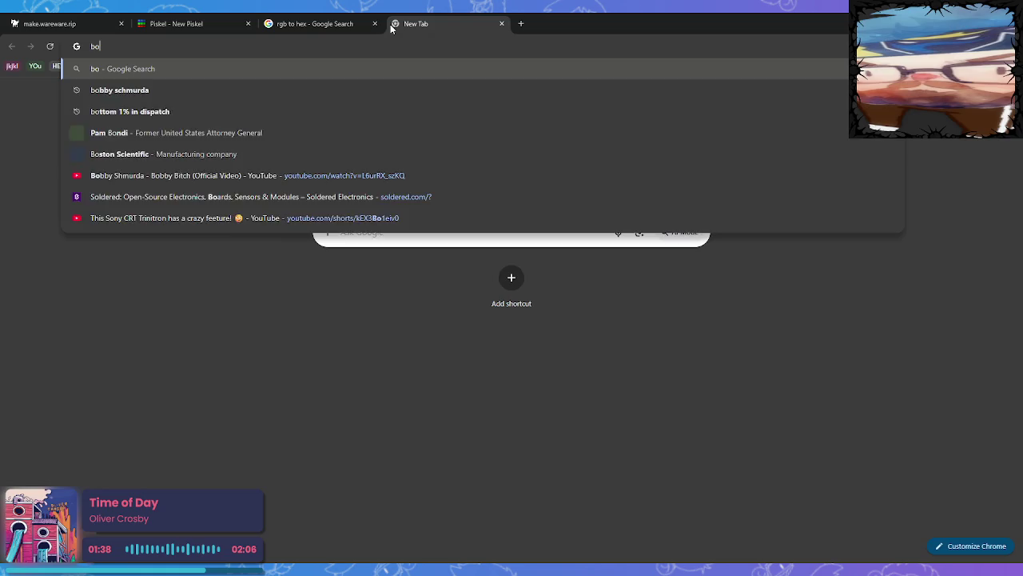
pyautogui.write('bble legs ')
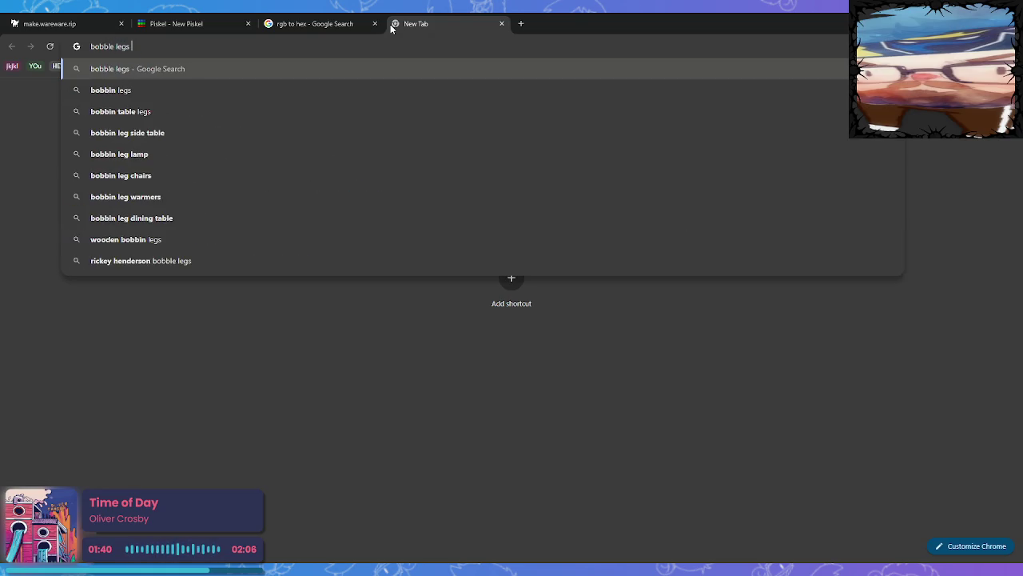
pyautogui.write('saint paul saints')
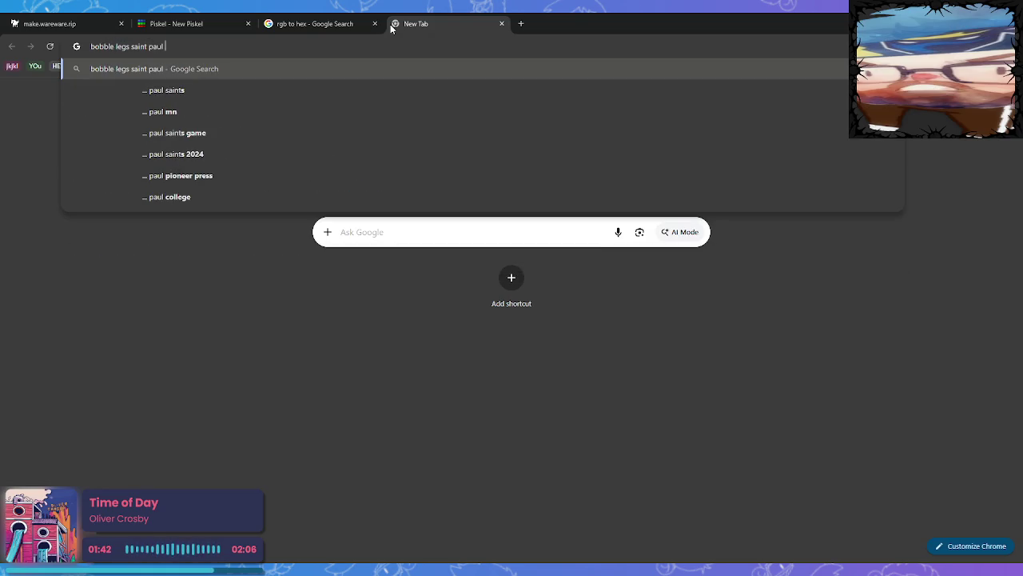
pyautogui.press('Return')
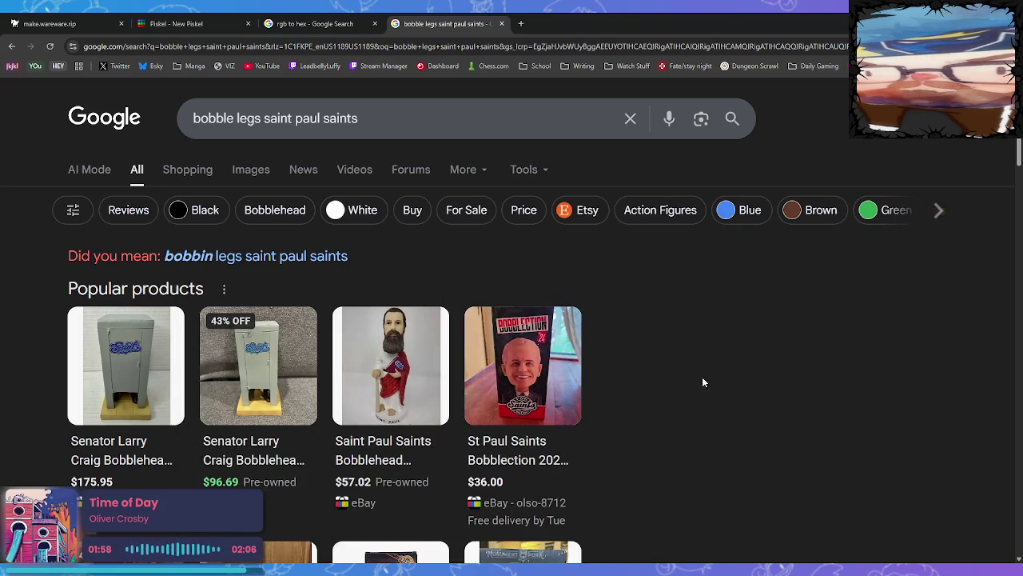
pyautogui.scroll(-3, 704, 381)
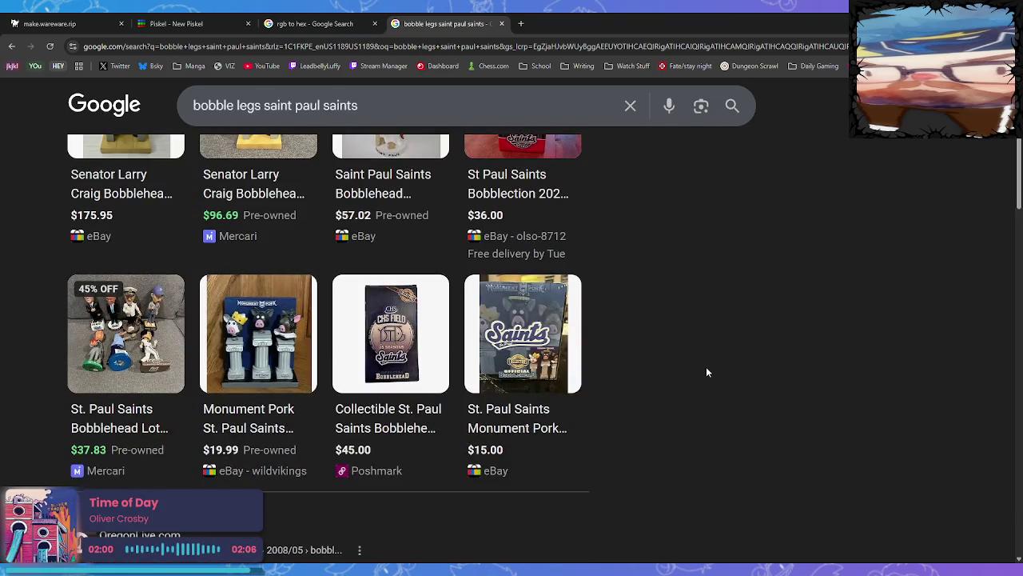
pyautogui.scroll(3, 691, 359)
# Search for the former senator and open the Wikipedia article on his airport scandal.
pyautogui.moveTo(235, 119)
pyautogui.mouseDown()
pyautogui.moveTo(358, 118)
pyautogui.moveTo(190, 118)
pyautogui.mouseUp()
pyautogui.write('larry cr')
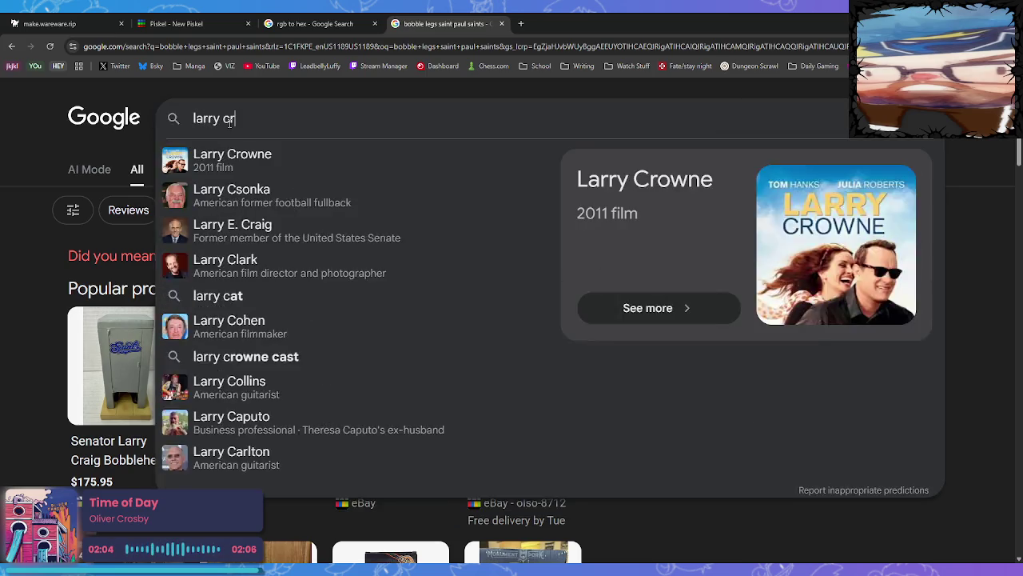
pyautogui.write('aig')
pyautogui.press('Return')
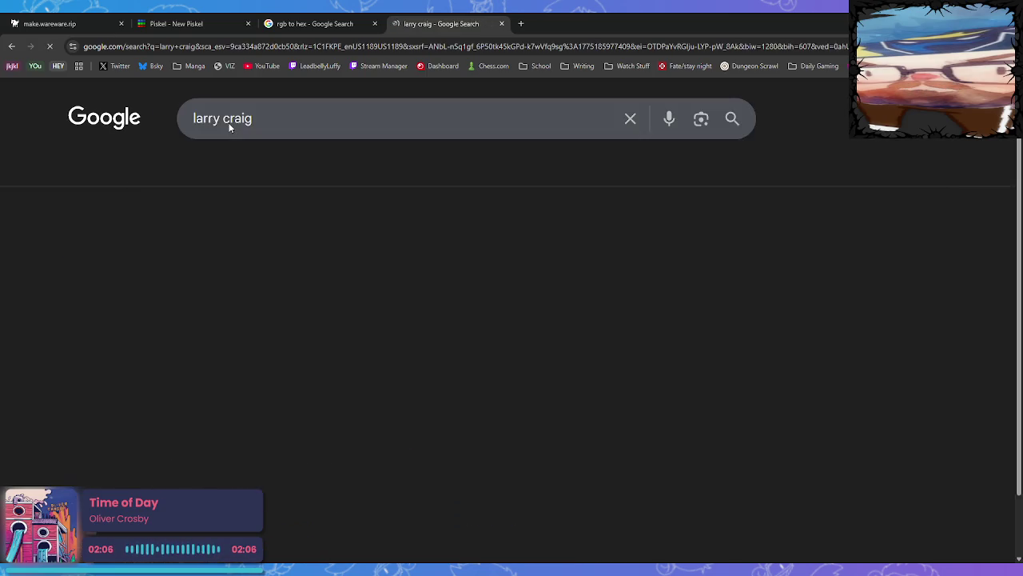
pyautogui.scroll(-4, 368, 286)
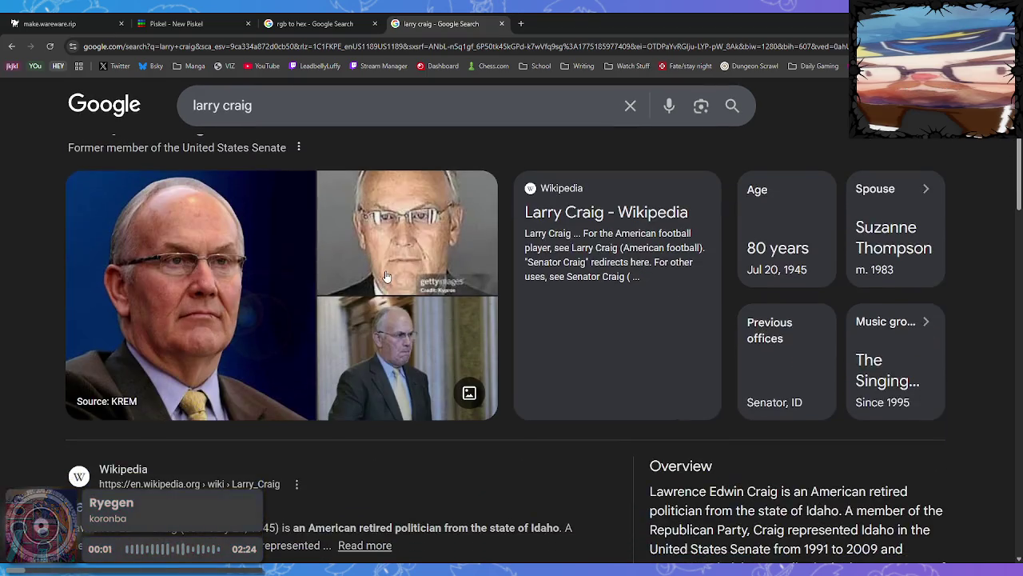
pyautogui.click(200, 411)
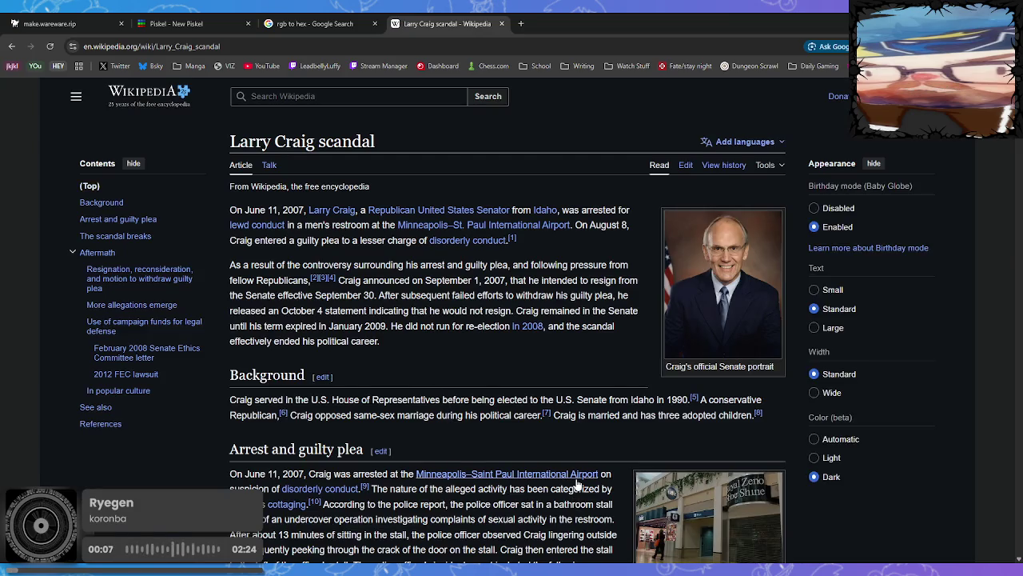
# Read the introduction of the 2007 airport arrest scandal article.
pyautogui.moveTo(577, 485)
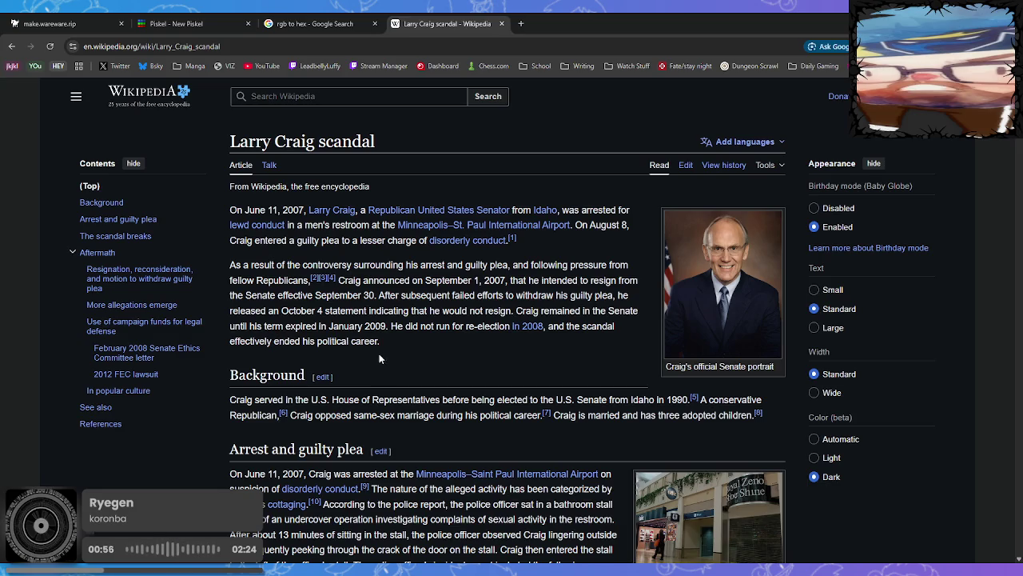
pyautogui.scroll(-3, 379, 354)
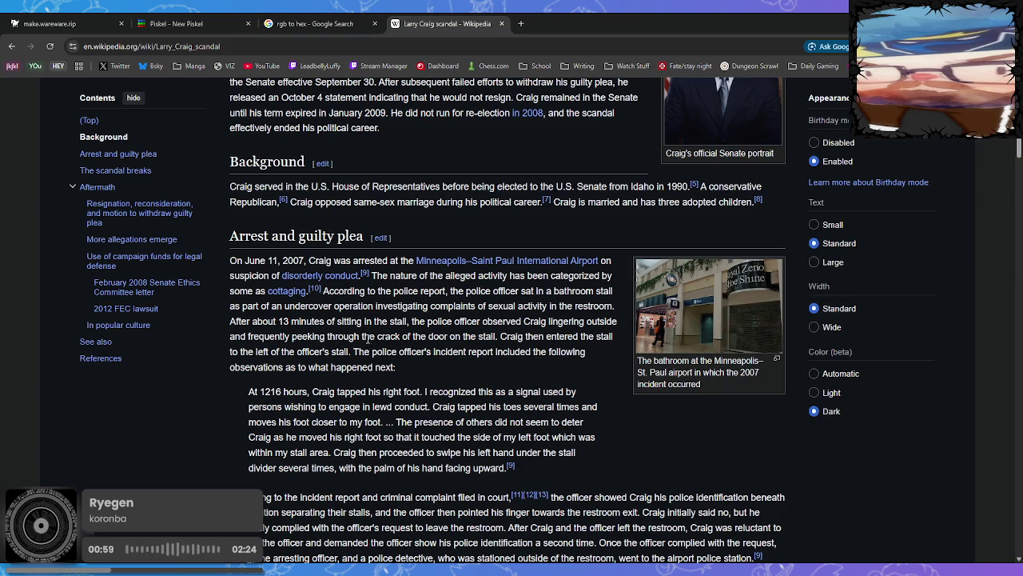
pyautogui.moveTo(287, 296)
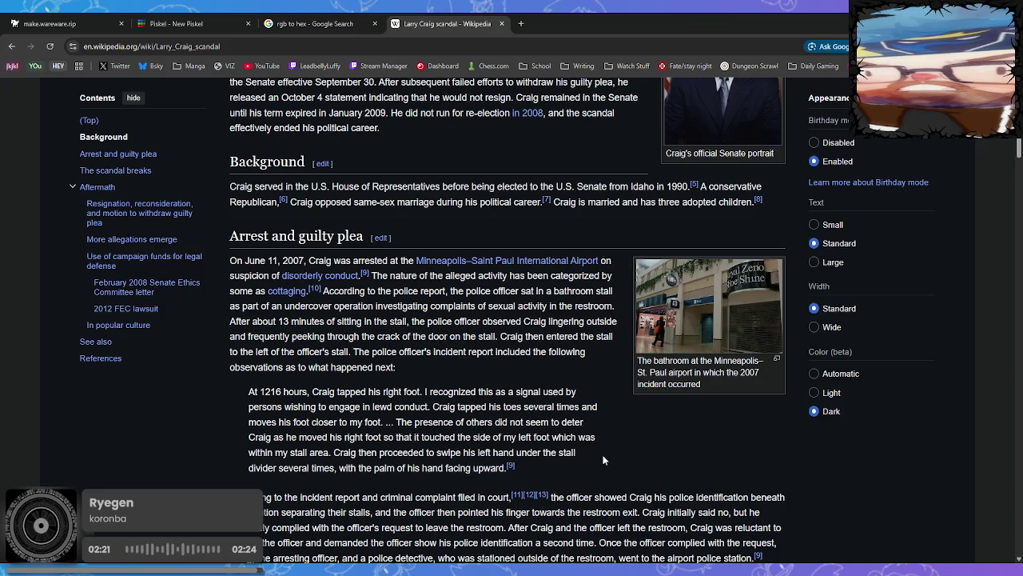
pyautogui.scroll(-2, 635, 403)
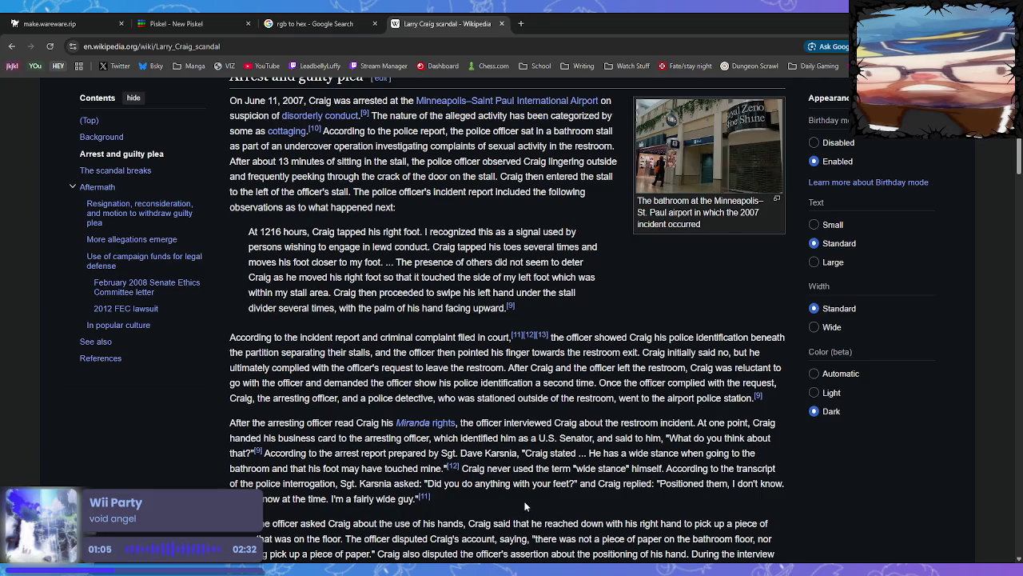
# Highlight the quote "I'm a fairly wide guy", then the officer's bathroom-floor quote.
pyautogui.scroll(-1, 522, 510)
pyautogui.moveTo(417, 391); pyautogui.dragTo(327, 391)
pyautogui.scroll(-1, 629, 429)
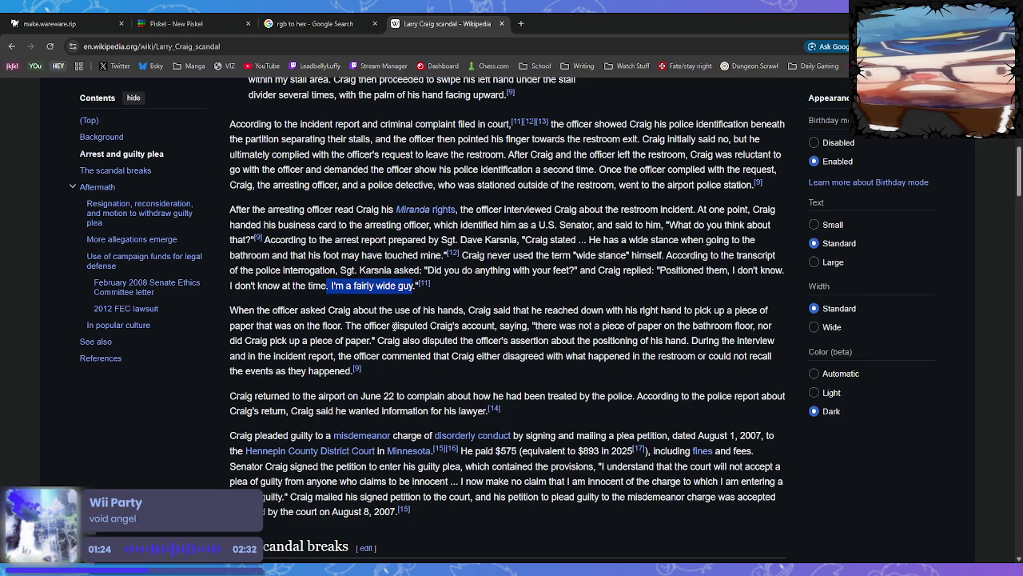
pyautogui.click(541, 325)
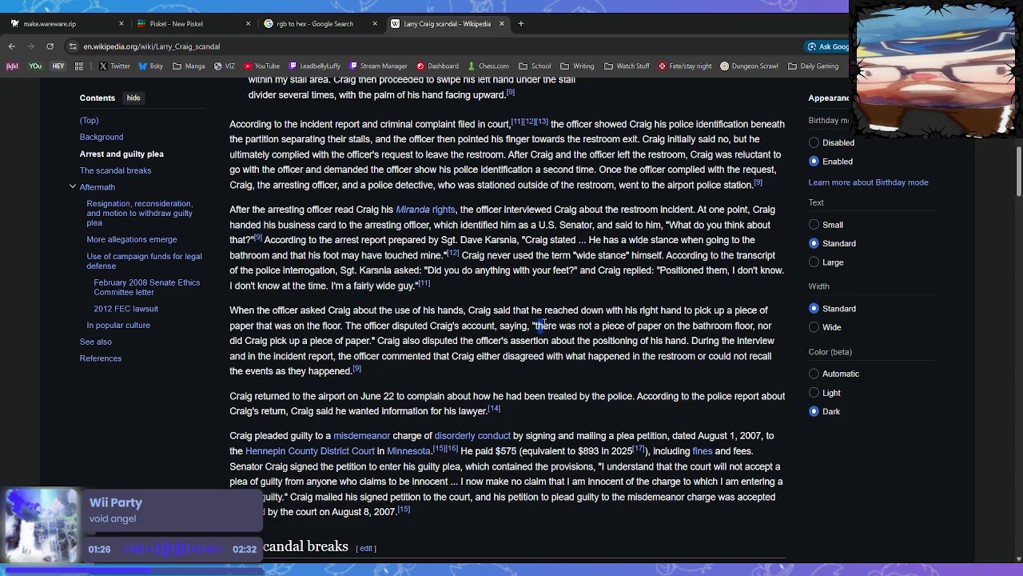
pyautogui.moveTo(541, 325)
pyautogui.mouseDown()
pyautogui.moveTo(636, 327)
pyautogui.moveTo(690, 343)
pyautogui.moveTo(752, 327)
pyautogui.moveTo(735, 336)
pyautogui.mouseUp()
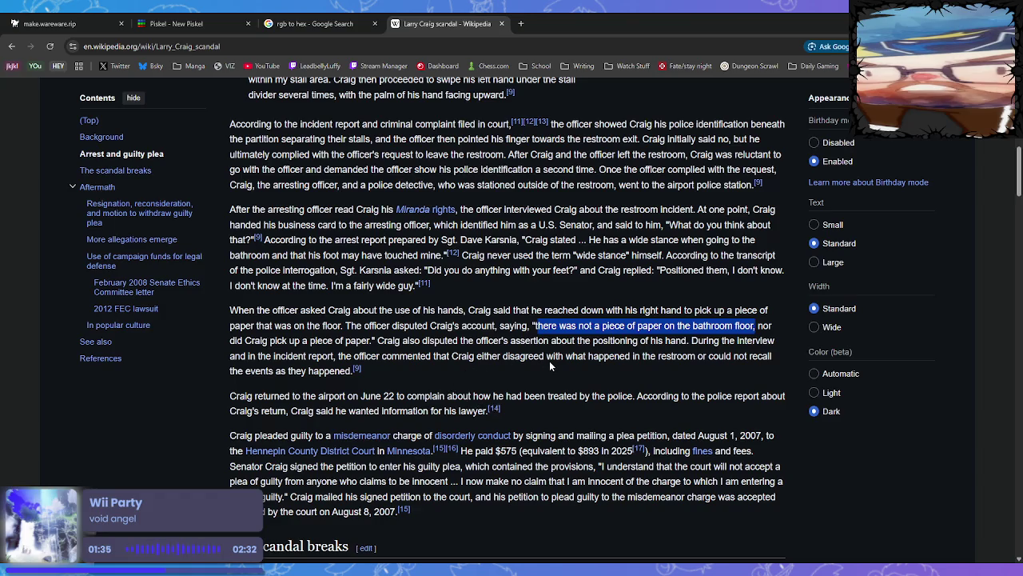
# Open the former senator's Wikipedia biography from the scandal article.
pyautogui.scroll(-3, 550, 360)
pyautogui.scroll(-2, 550, 364)
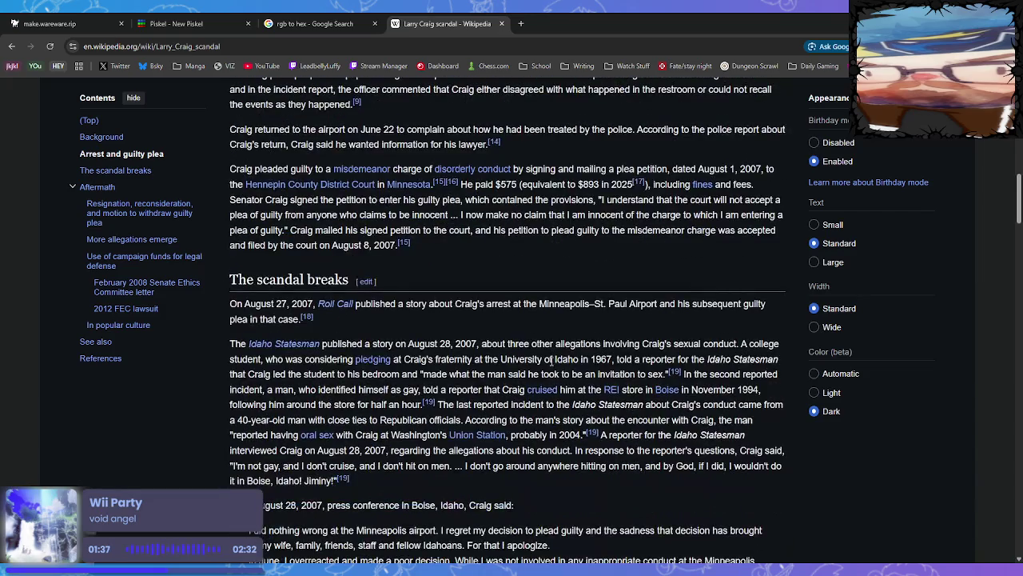
pyautogui.scroll(-1, 552, 360)
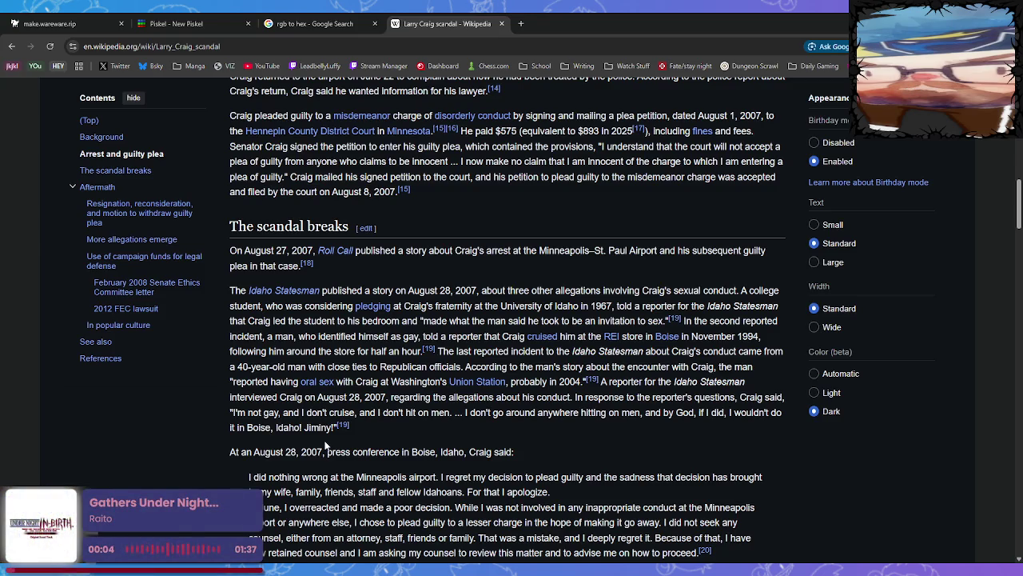
pyautogui.scroll(-1, 325, 447)
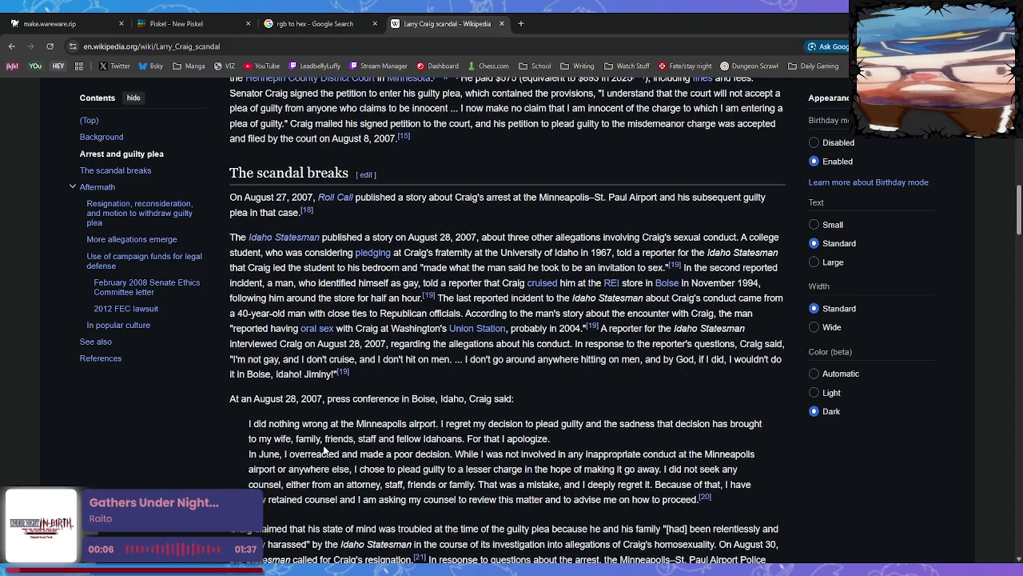
pyautogui.scroll(15, 327, 497)
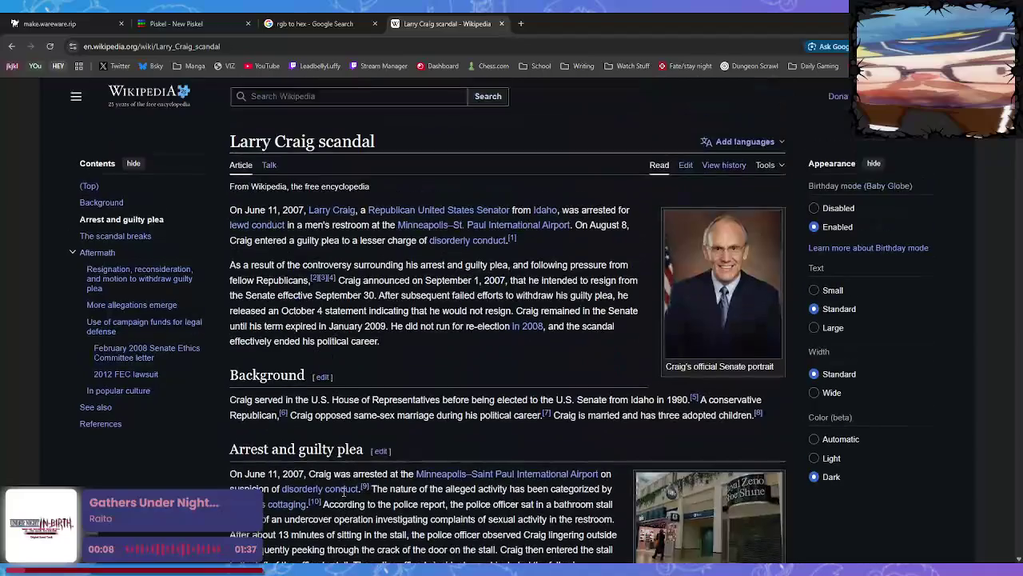
pyautogui.click(333, 212)
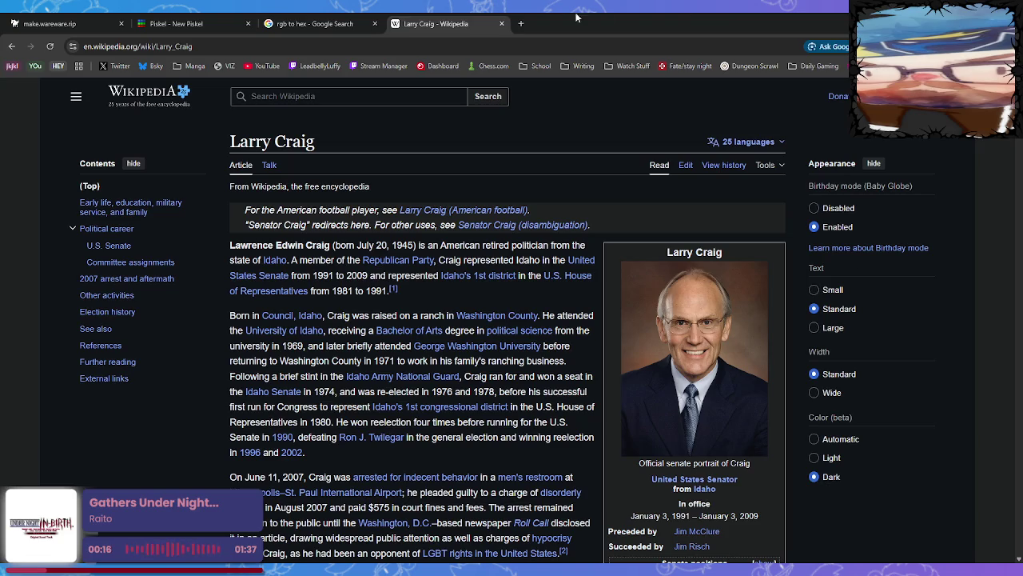
# Search the web for 'rei' in a new tab.
pyautogui.click(521, 23)
pyautogui.write('rei')
pyautogui.press('Return')
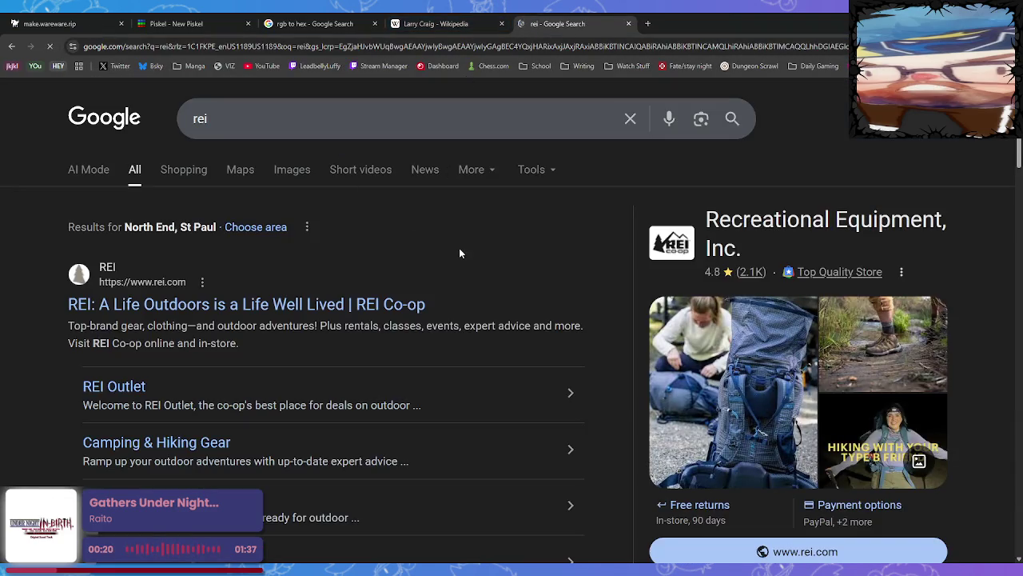
# Open the REI Co-op website from the search results and dismiss its sign-in prompt.
pyautogui.click(259, 307)
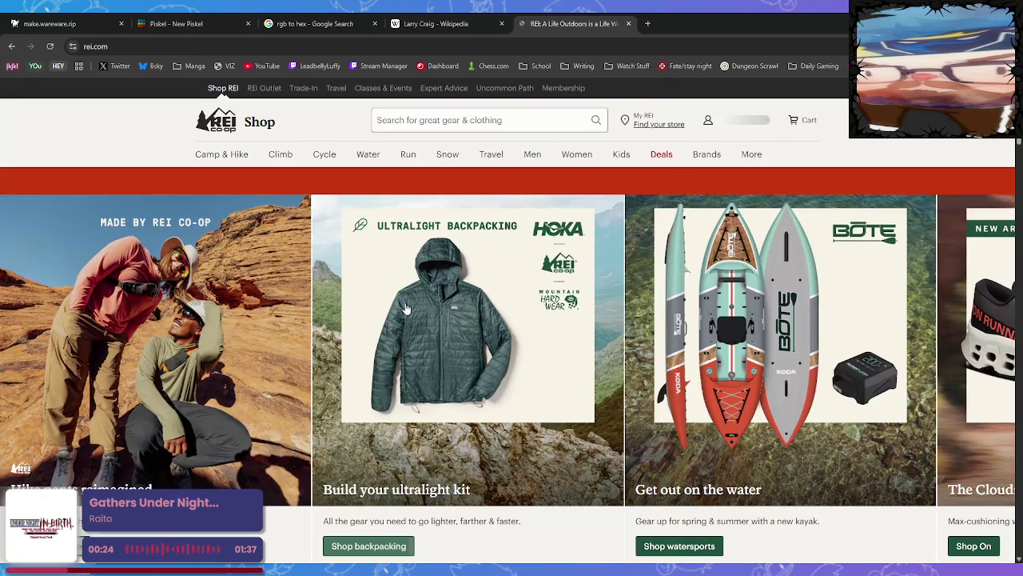
pyautogui.scroll(-10, 406, 302)
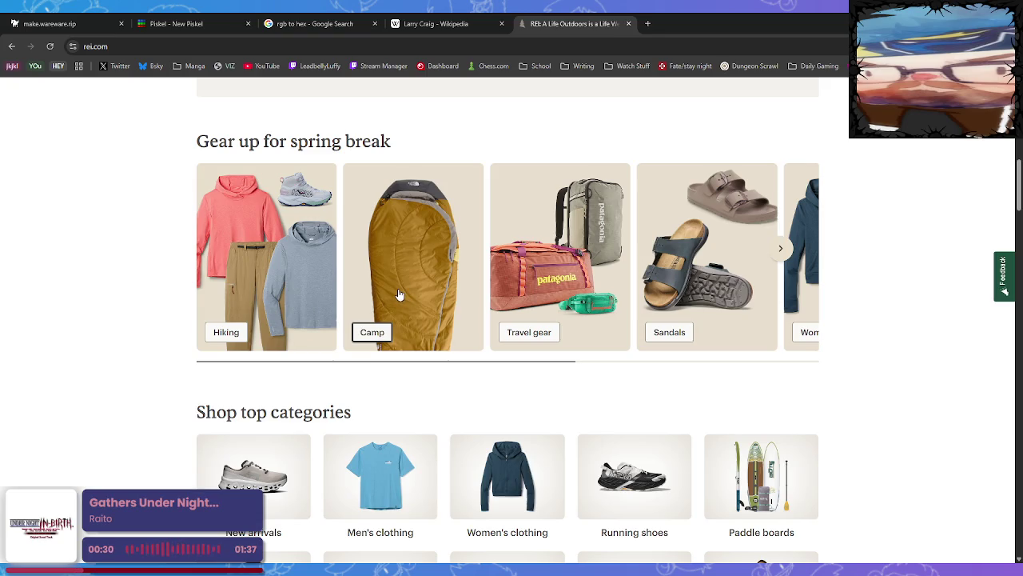
pyautogui.scroll(-3, 527, 310)
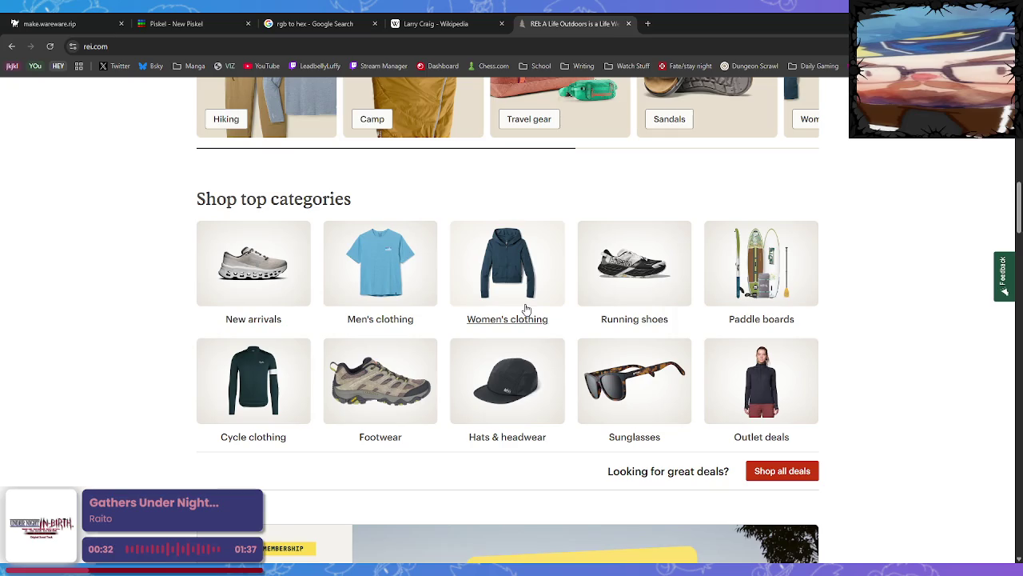
pyautogui.scroll(13, 521, 308)
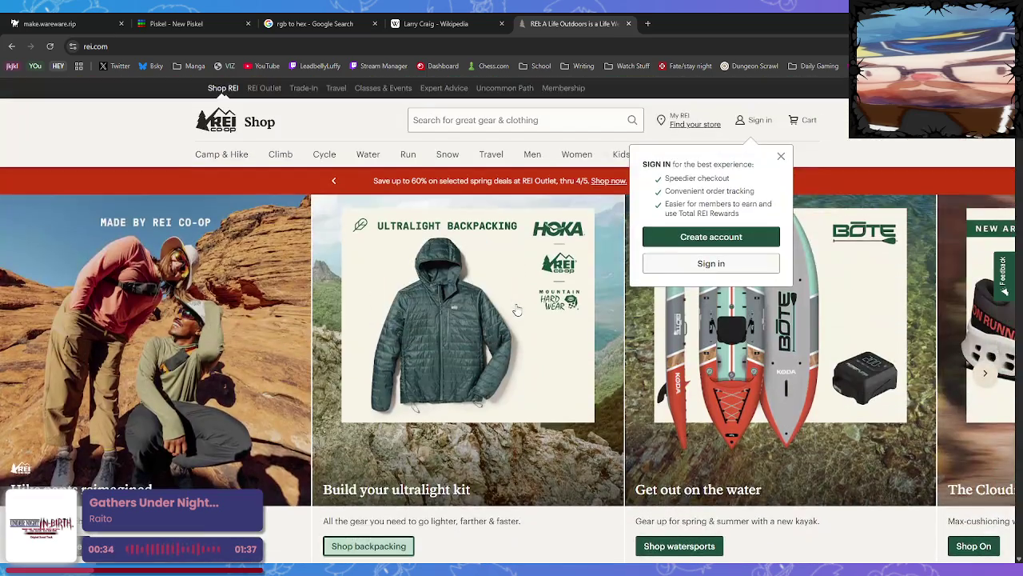
pyautogui.click(781, 156)
# Browse to the Men's Boots category under Footwear, listing 264 products.
pyautogui.click(531, 154)
pyautogui.scroll(-3, 254, 364)
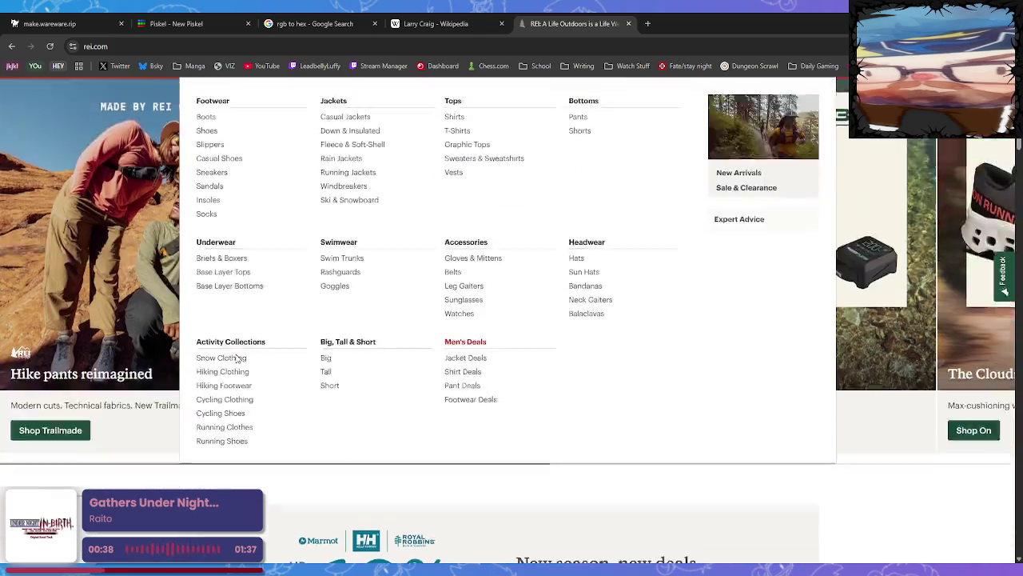
pyautogui.scroll(2, 309, 309)
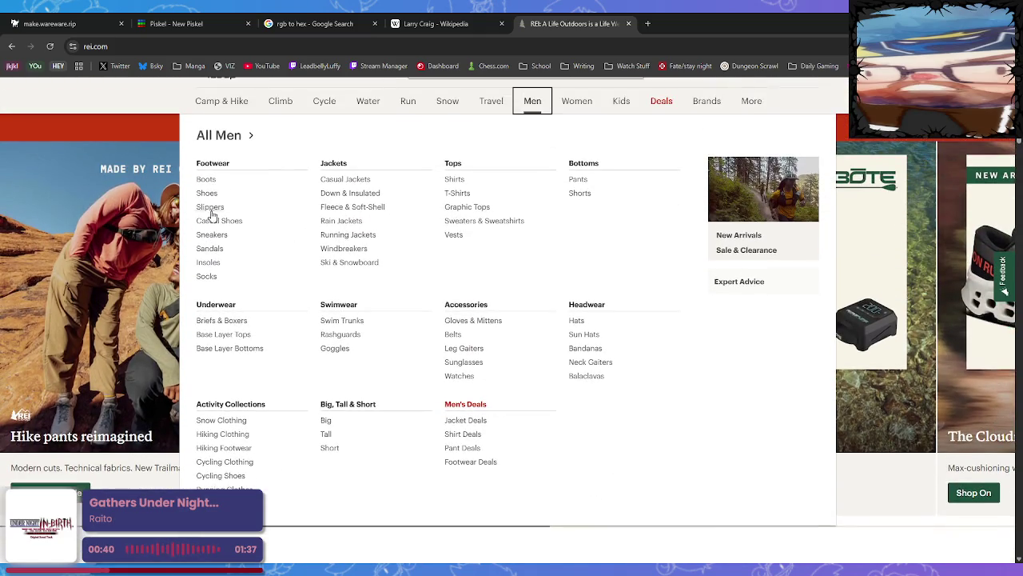
pyautogui.click(207, 181)
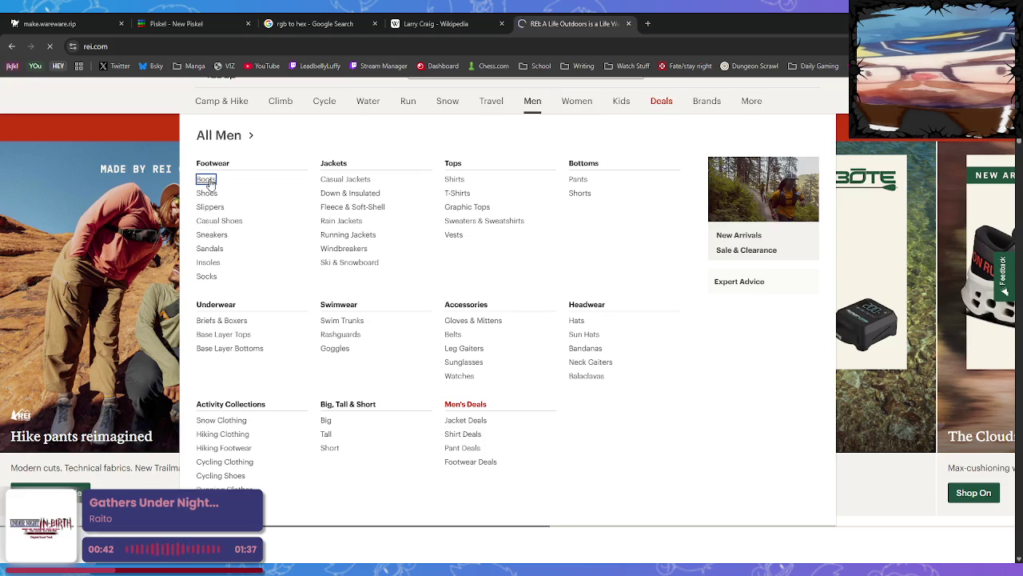
pyautogui.scroll(-3, 467, 311)
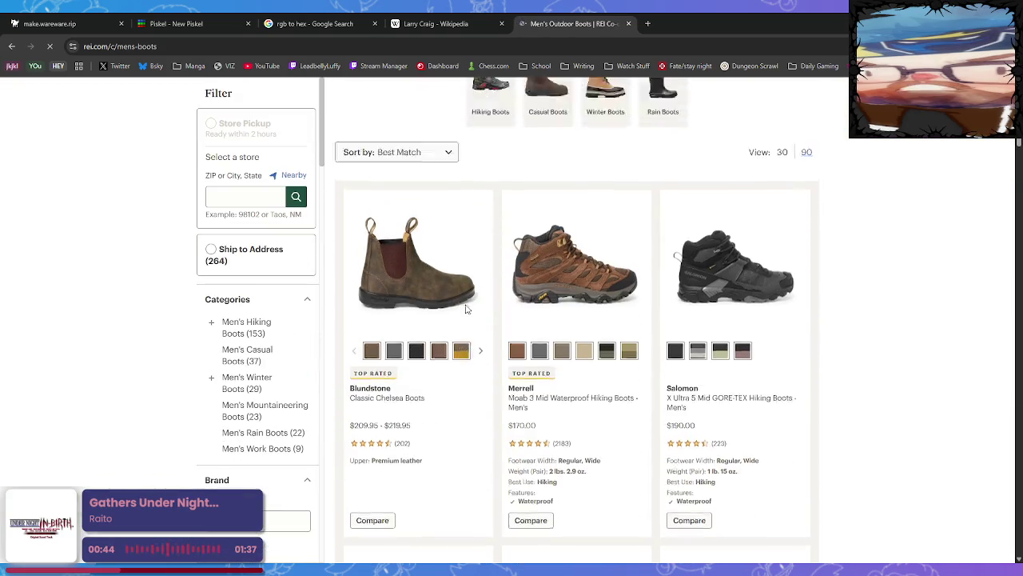
pyautogui.scroll(3, 467, 310)
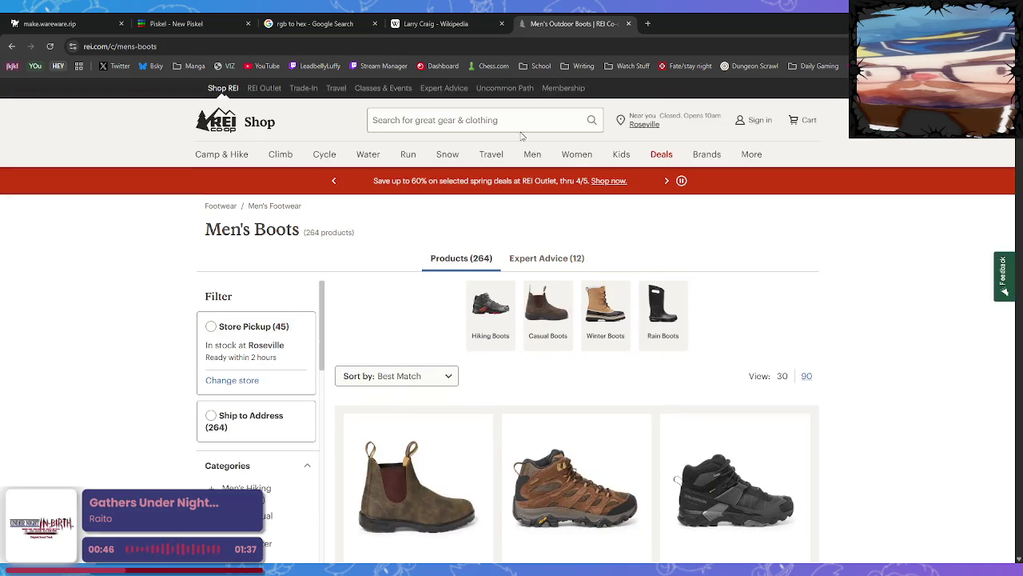
pyautogui.click(462, 122)
# Search REI for 'booties' and dismiss the email signup popup.
pyautogui.write('booties')
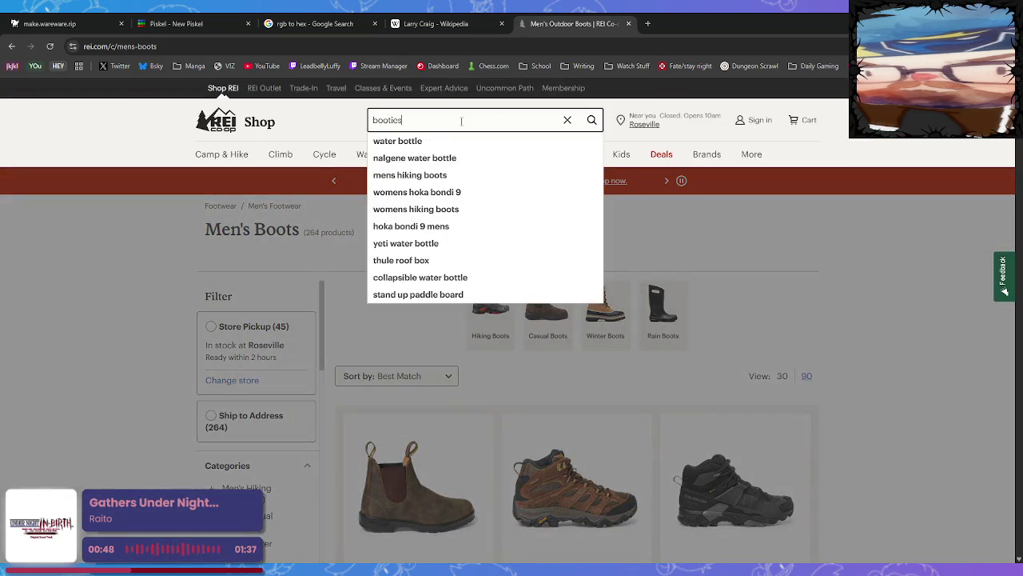
pyautogui.press('Return')
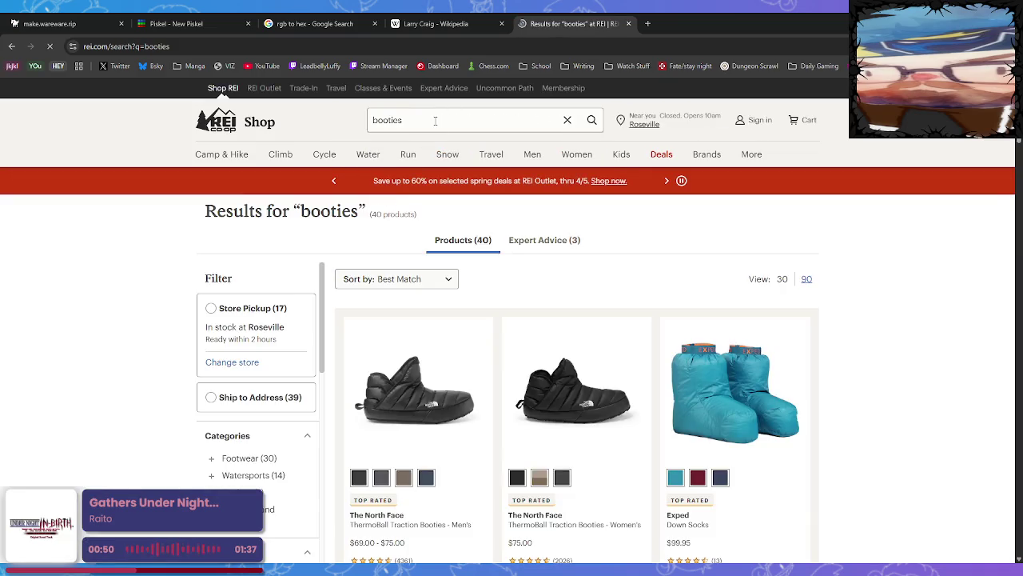
pyautogui.scroll(-5, 651, 363)
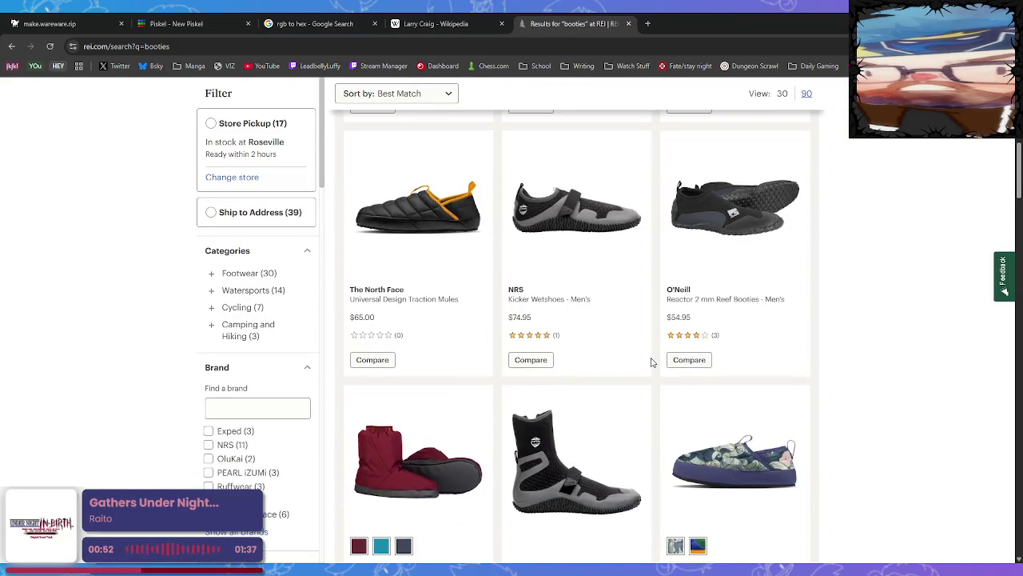
pyautogui.scroll(-3, 652, 363)
pyautogui.scroll(-3, 497, 331)
pyautogui.scroll(-4, 497, 331)
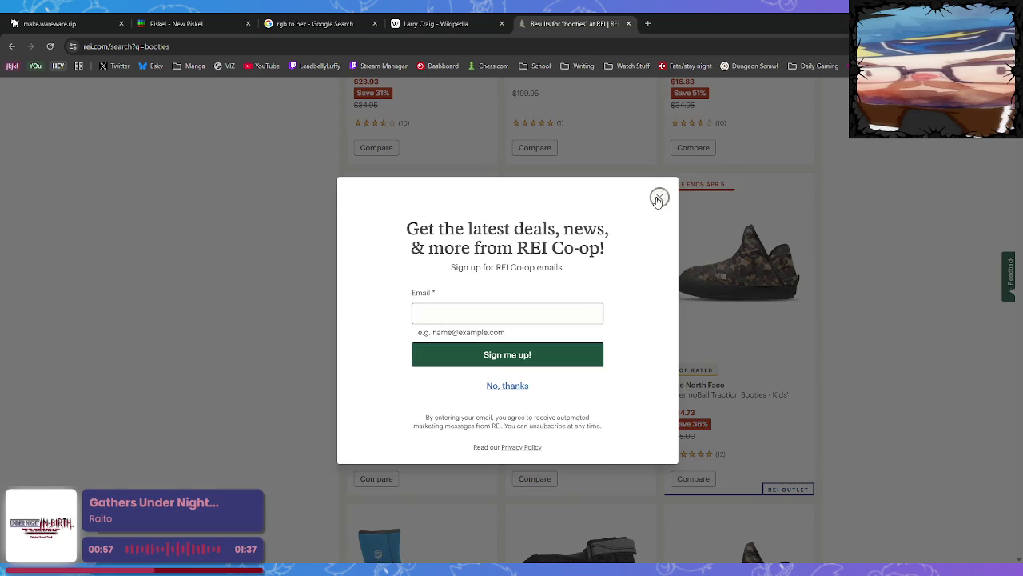
pyautogui.click(658, 197)
# Look through the second page of booties results, then return to the first page.
pyautogui.scroll(-8, 784, 353)
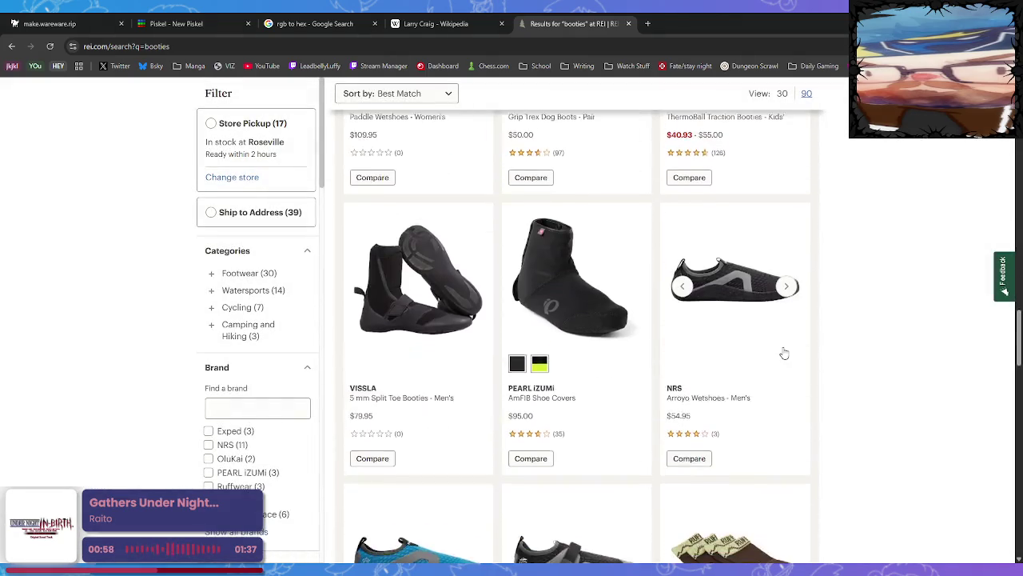
pyautogui.scroll(-15, 784, 353)
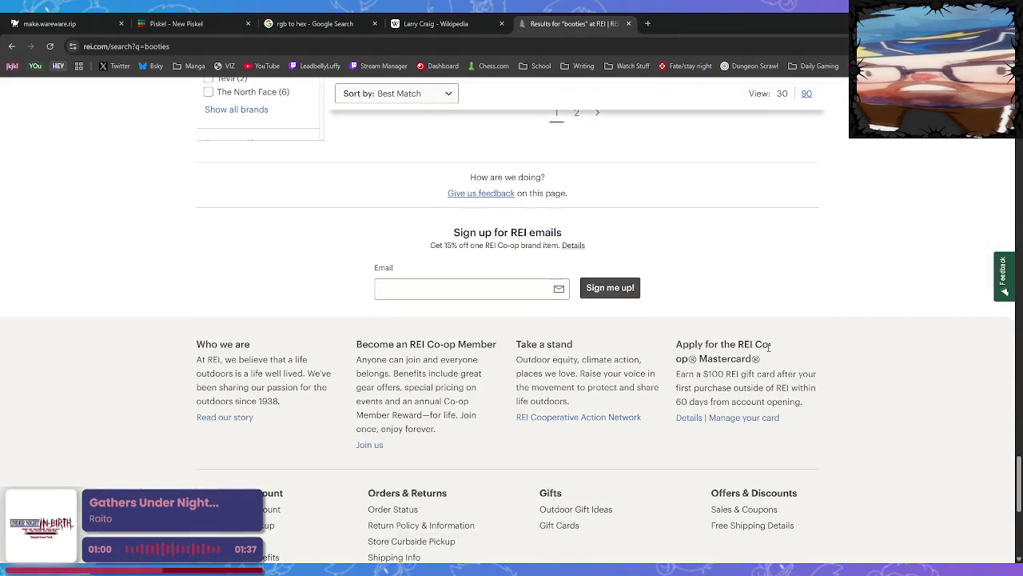
pyautogui.scroll(3, 768, 347)
pyautogui.click(576, 379)
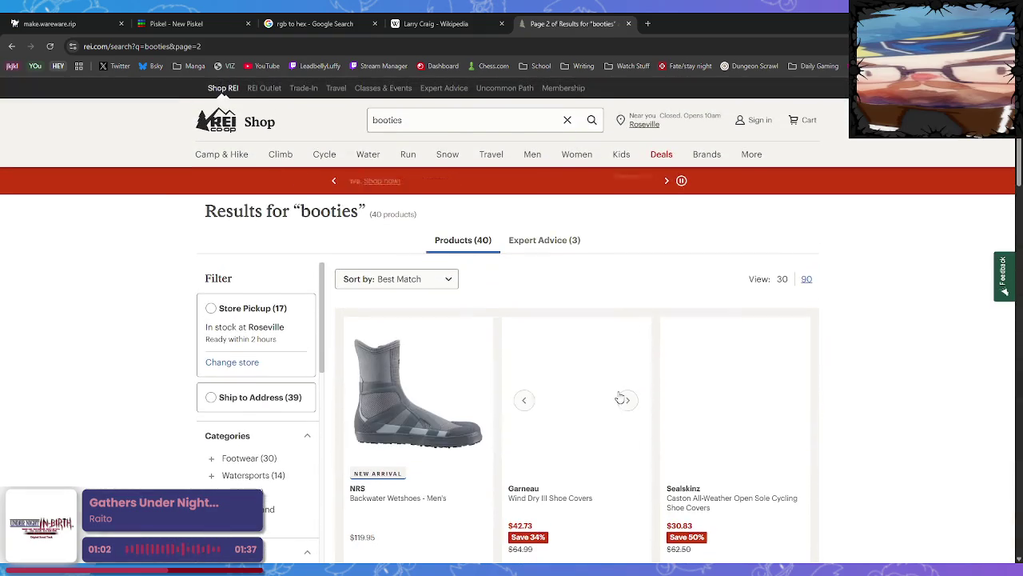
pyautogui.scroll(-10, 621, 398)
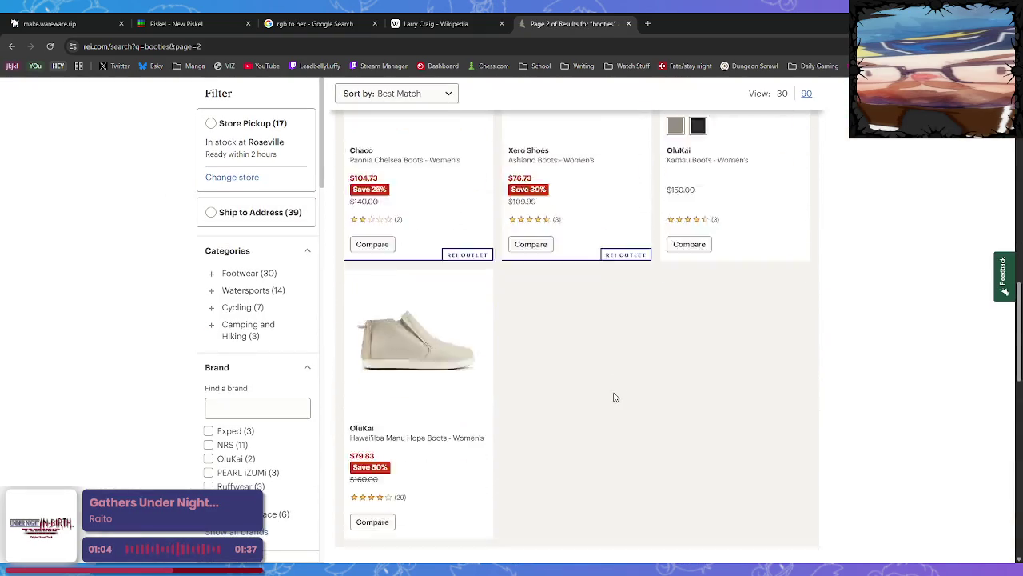
pyautogui.scroll(-3, 615, 397)
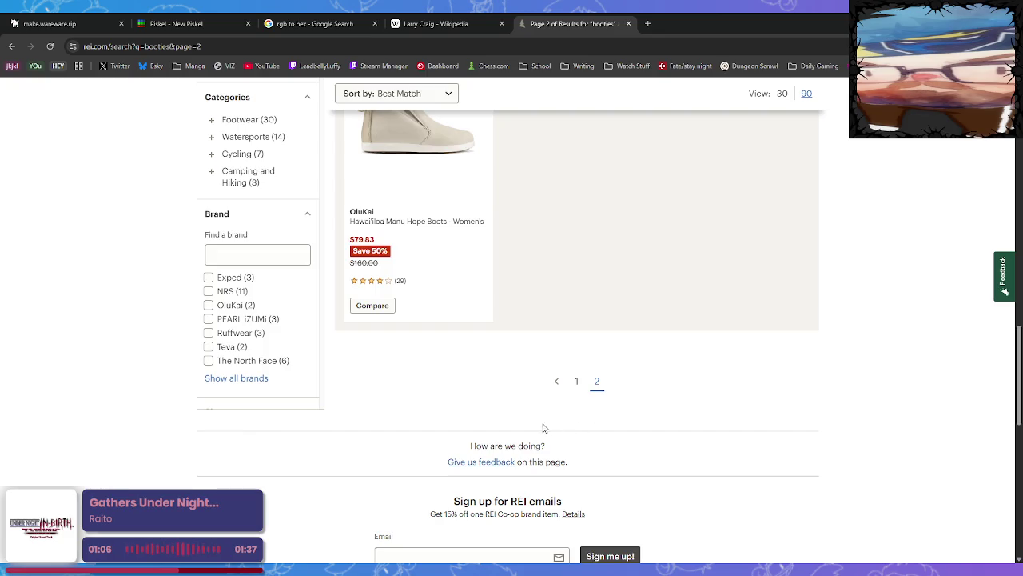
pyautogui.click(577, 387)
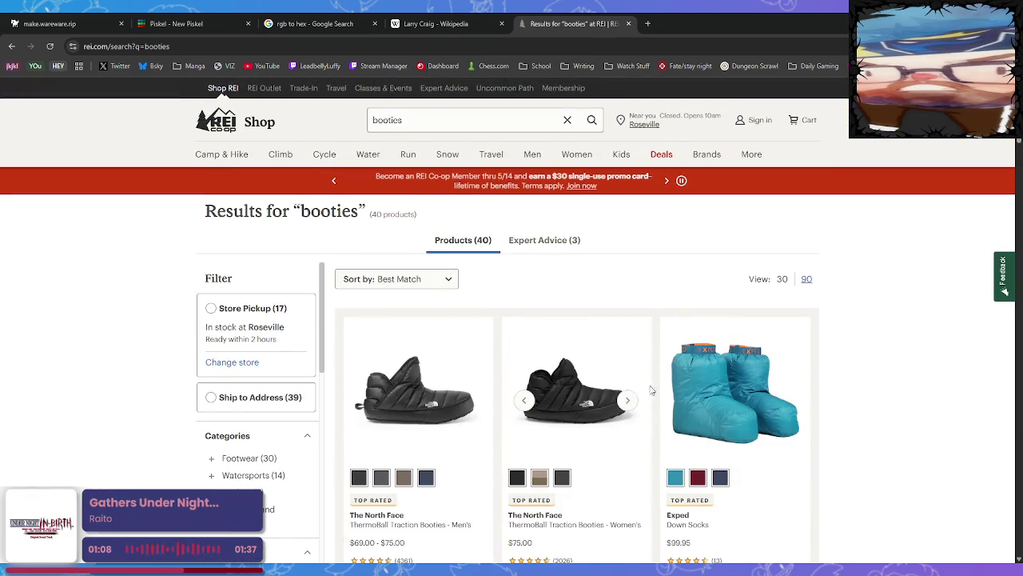
pyautogui.scroll(-2, 798, 367)
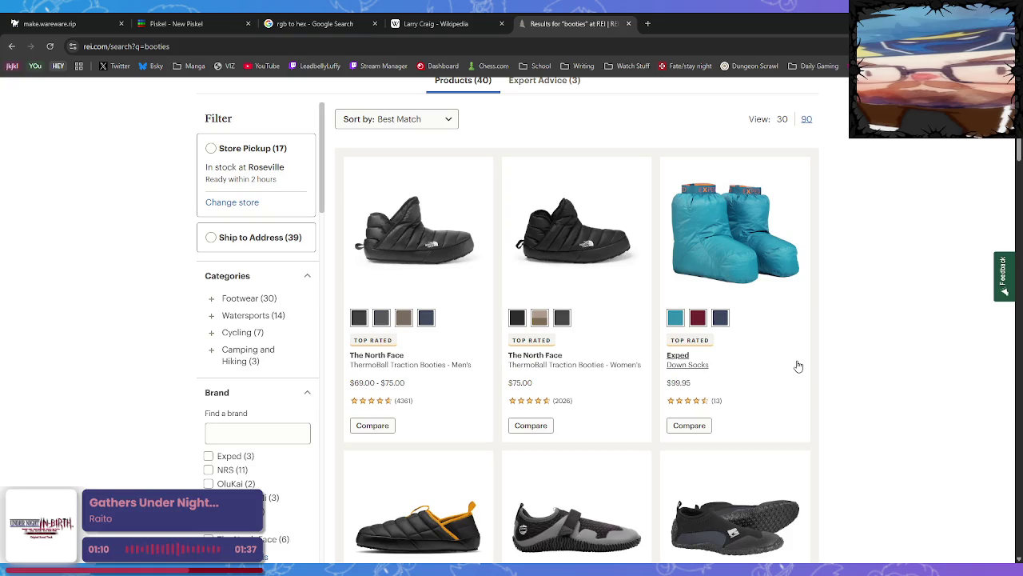
# View the burgundy Exped Down Socks product page, then close the REI and Wikipedia tabs.
pyautogui.click(698, 318)
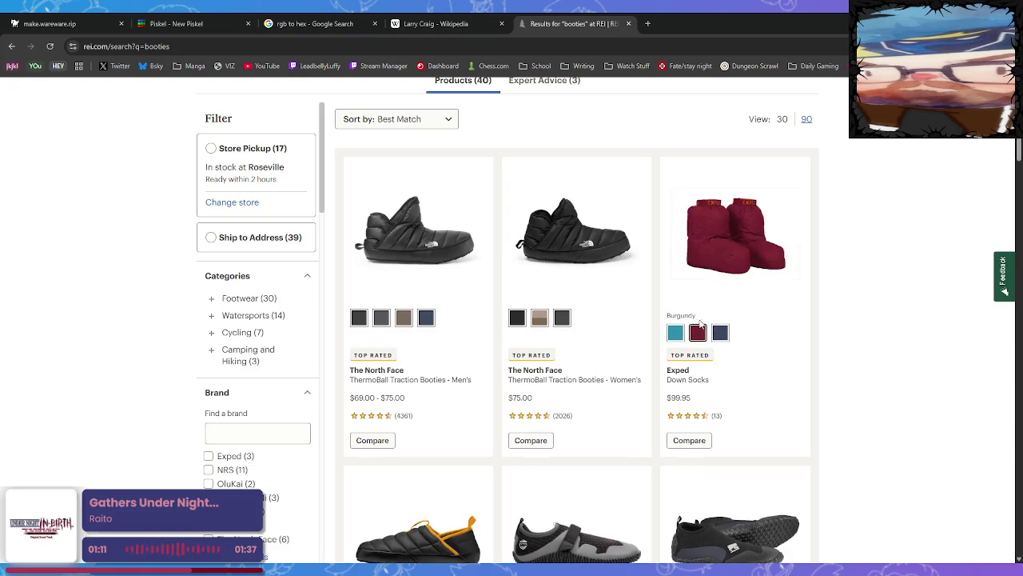
pyautogui.click(725, 254)
pyautogui.scroll(-3, 574, 380)
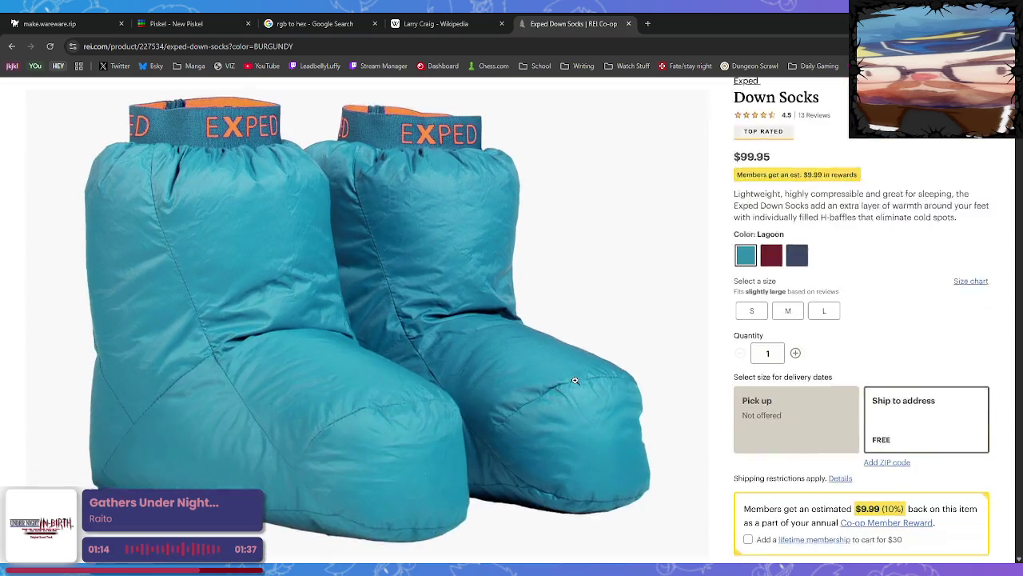
pyautogui.click(19, 50)
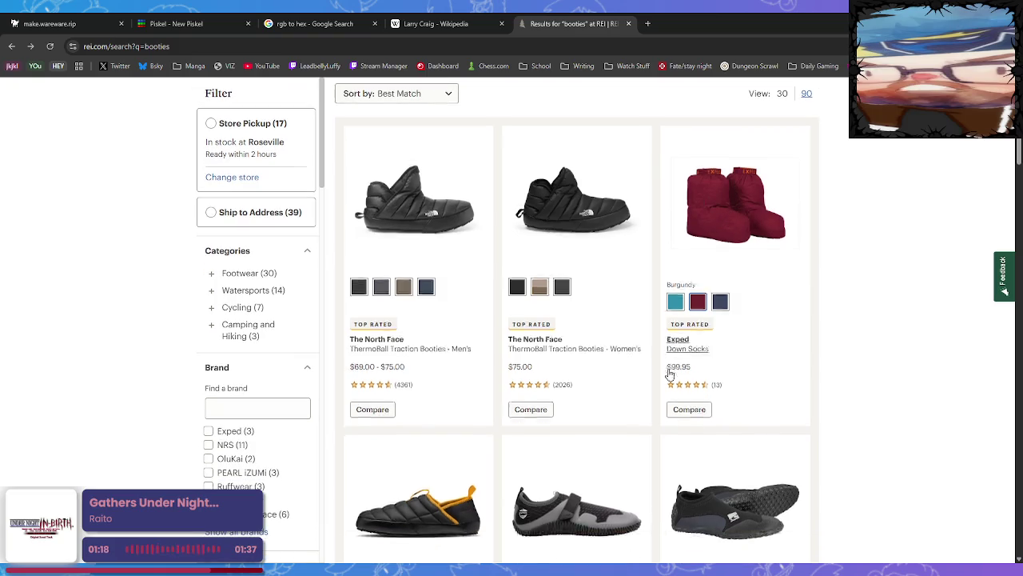
pyautogui.scroll(-3, 664, 370)
pyautogui.scroll(-10, 426, 322)
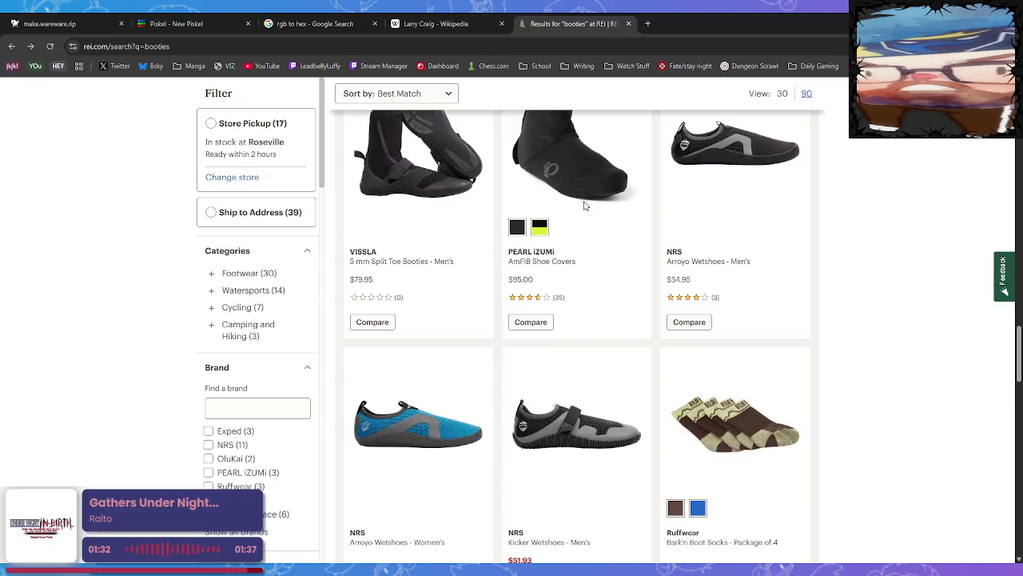
pyautogui.scroll(2, 590, 365)
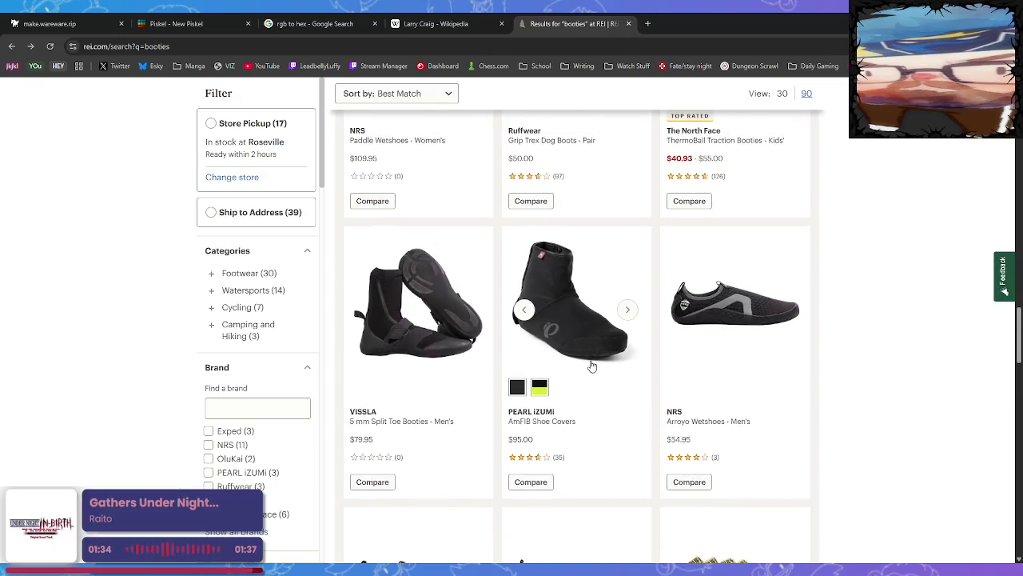
pyautogui.click(629, 23)
pyautogui.click(502, 24)
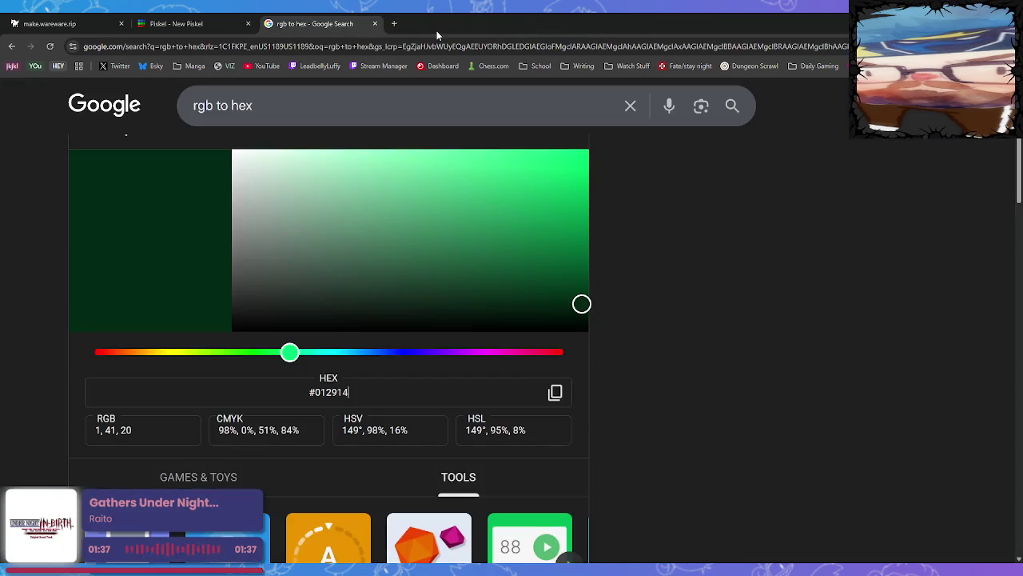
# Close the rgb to hex tab and download the plant sprite's selected frame as a PNG.
pyautogui.click(375, 24)
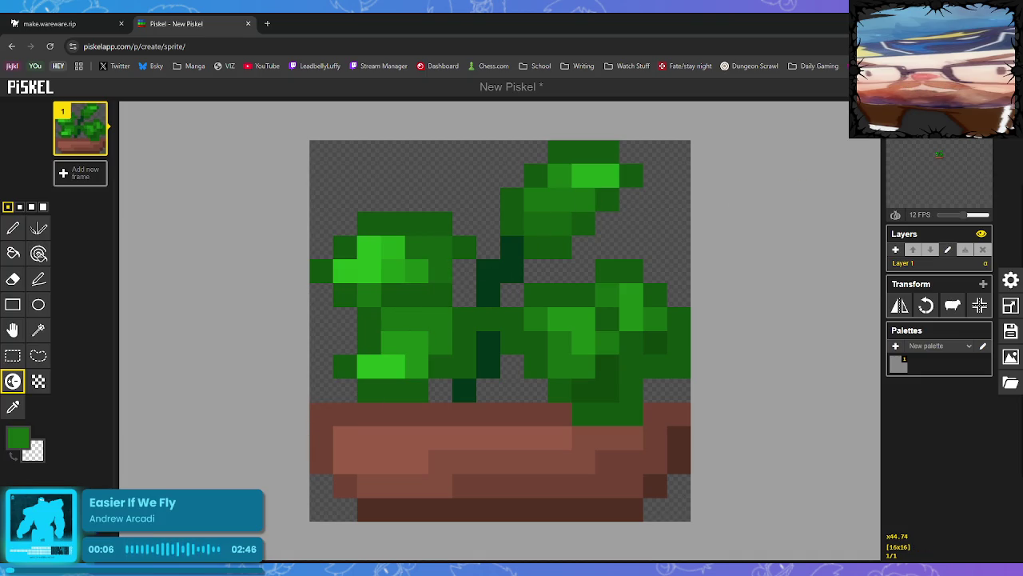
pyautogui.click(1011, 356)
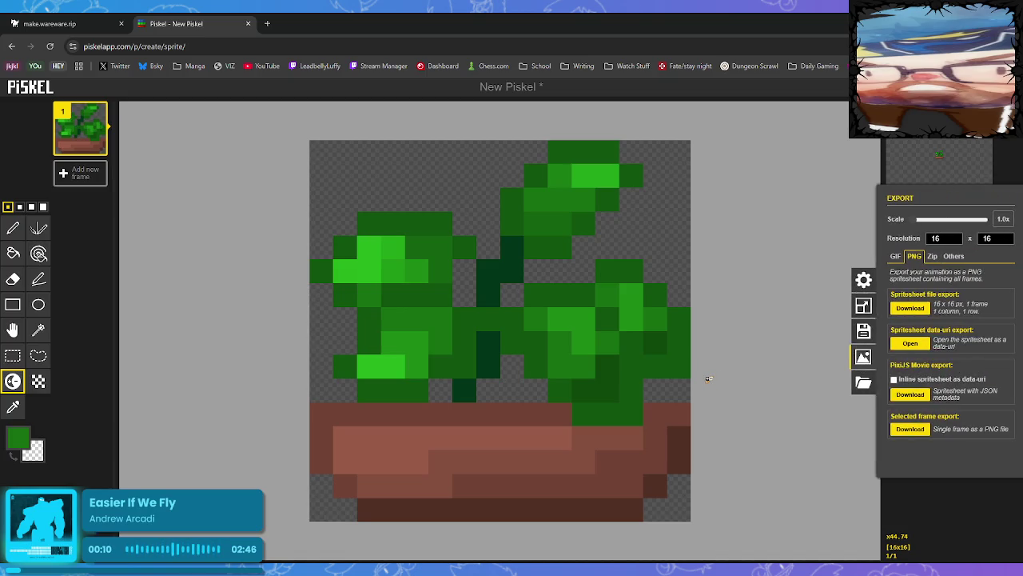
pyautogui.click(917, 430)
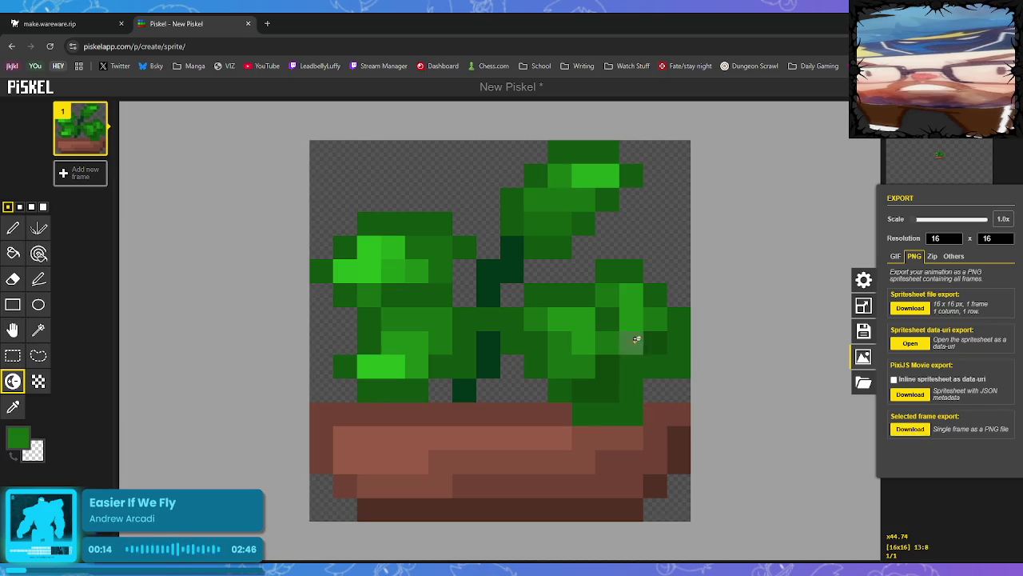
pyautogui.click(80, 23)
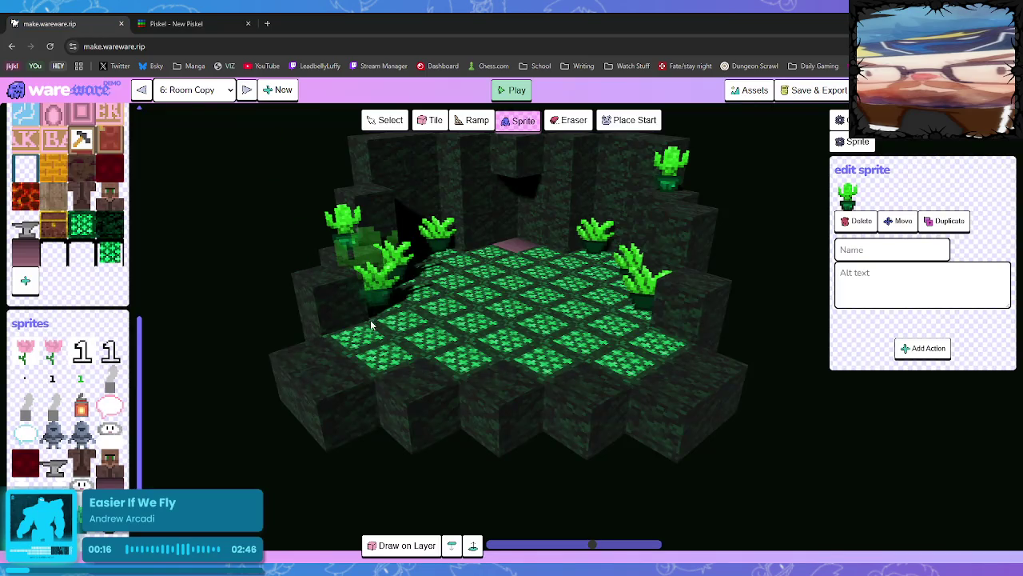
# Place potted plant sprites on the upper-left, right and left walls, deleting one misplaced plant.
pyautogui.moveTo(416, 354); pyautogui.dragTo(249, 314)
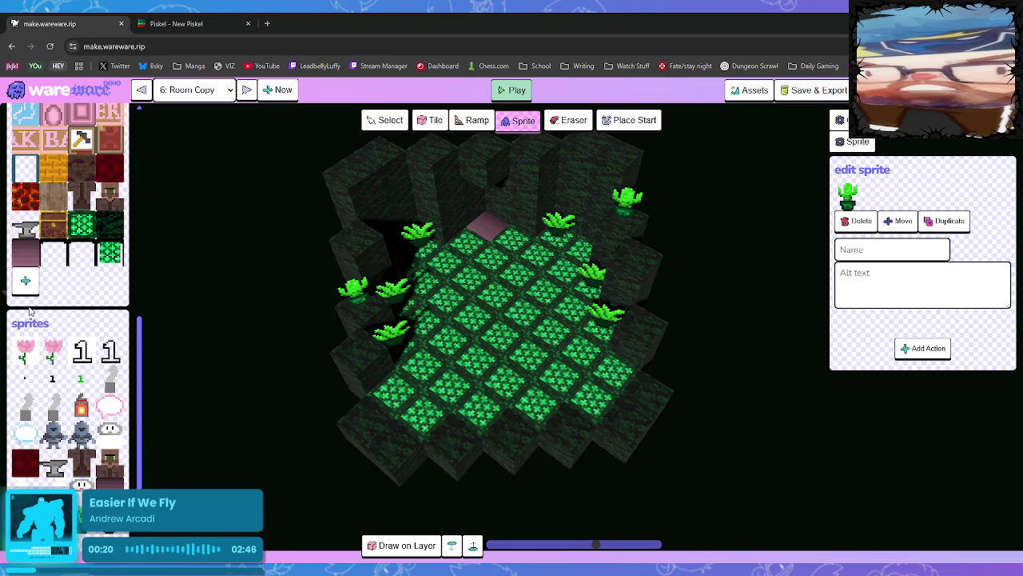
pyautogui.scroll(-1, 104, 357)
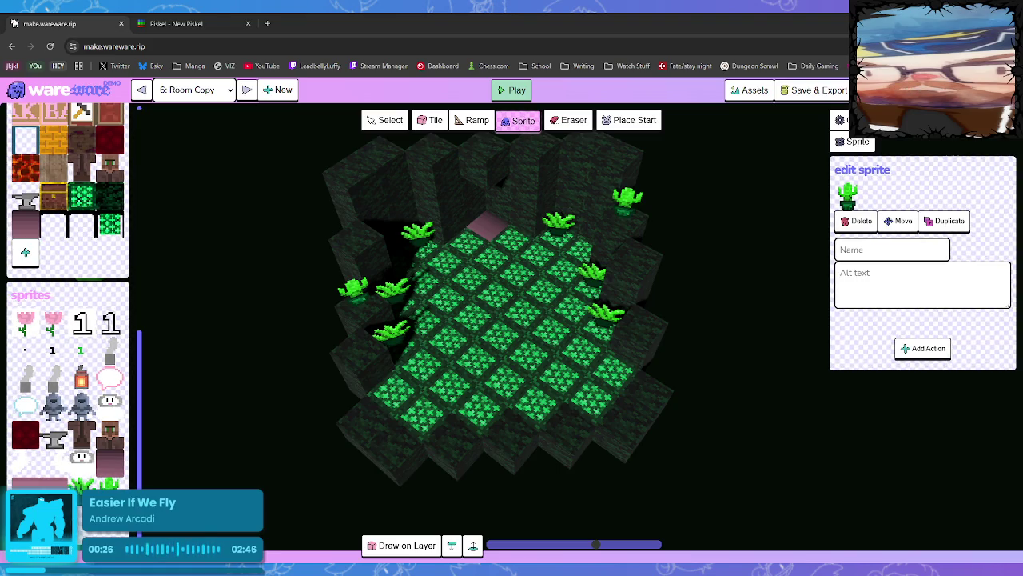
pyautogui.click(357, 231)
pyautogui.click(636, 258)
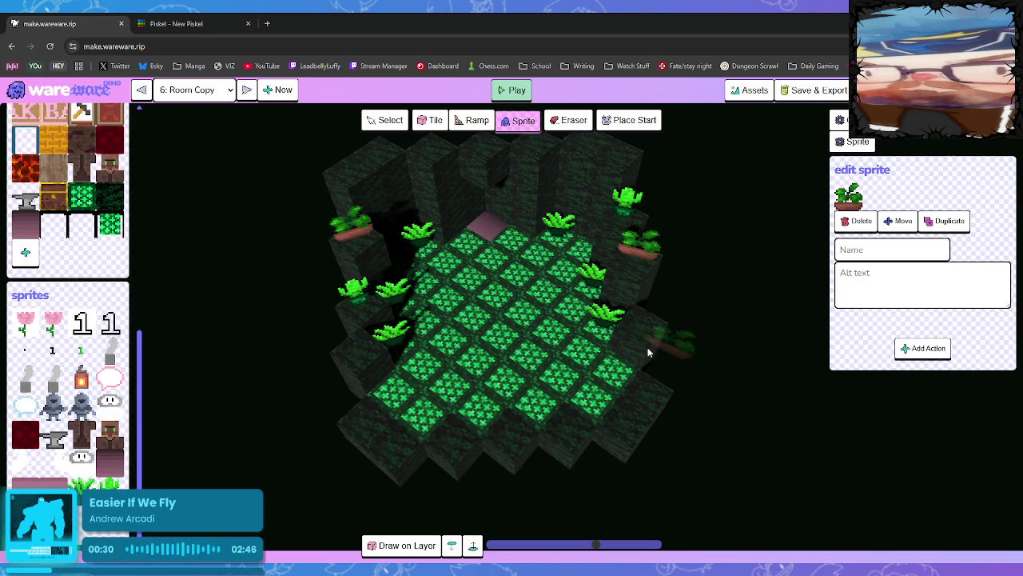
pyautogui.click(640, 332)
pyautogui.moveTo(411, 369); pyautogui.dragTo(513, 320)
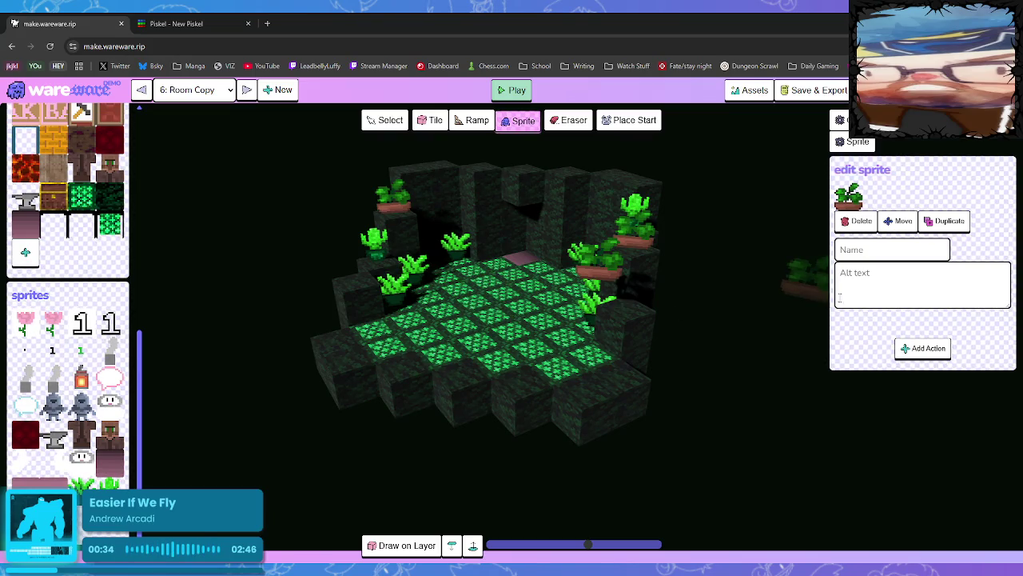
pyautogui.click(860, 221)
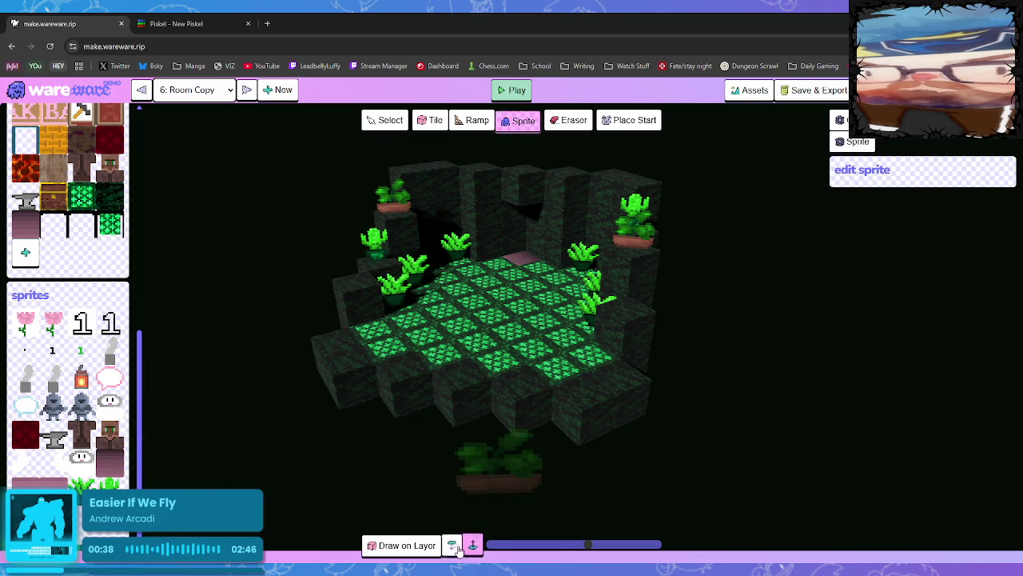
pyautogui.click(365, 275)
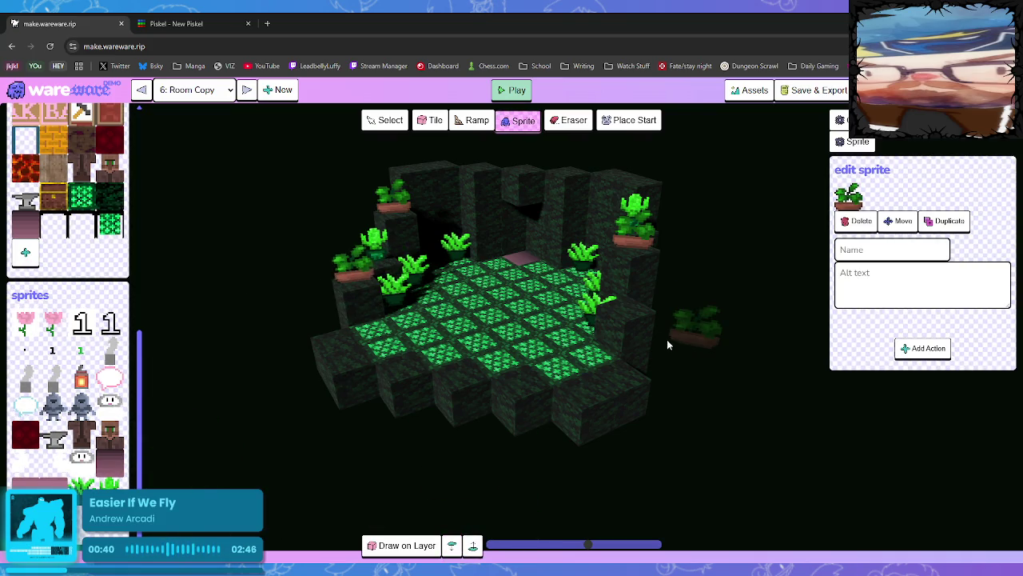
pyautogui.moveTo(631, 300)
pyautogui.mouseDown()
pyautogui.moveTo(709, 348)
pyautogui.moveTo(738, 326)
pyautogui.moveTo(742, 342)
pyautogui.moveTo(701, 379)
pyautogui.moveTo(709, 349)
pyautogui.mouseUp()
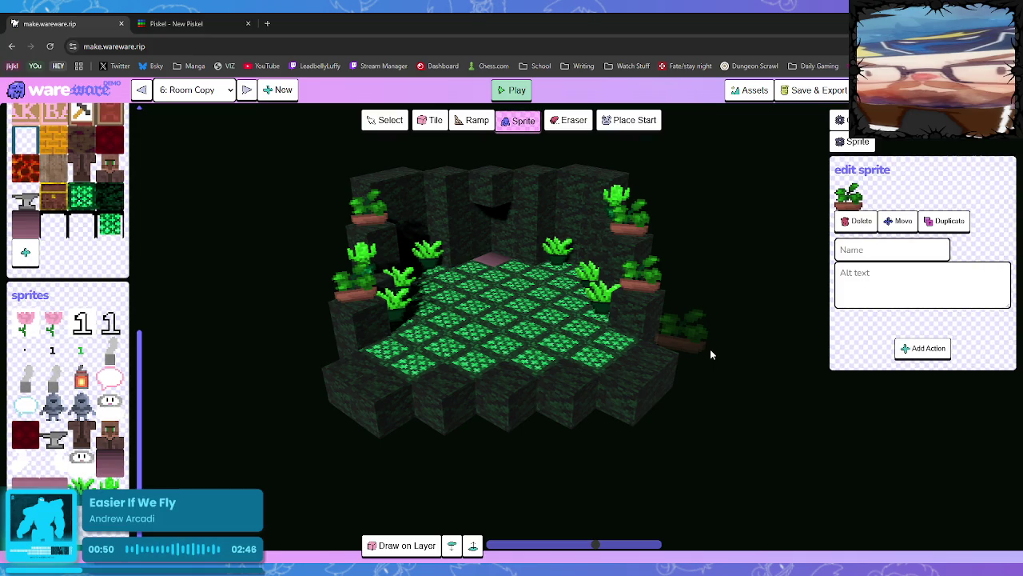
pyautogui.click(186, 24)
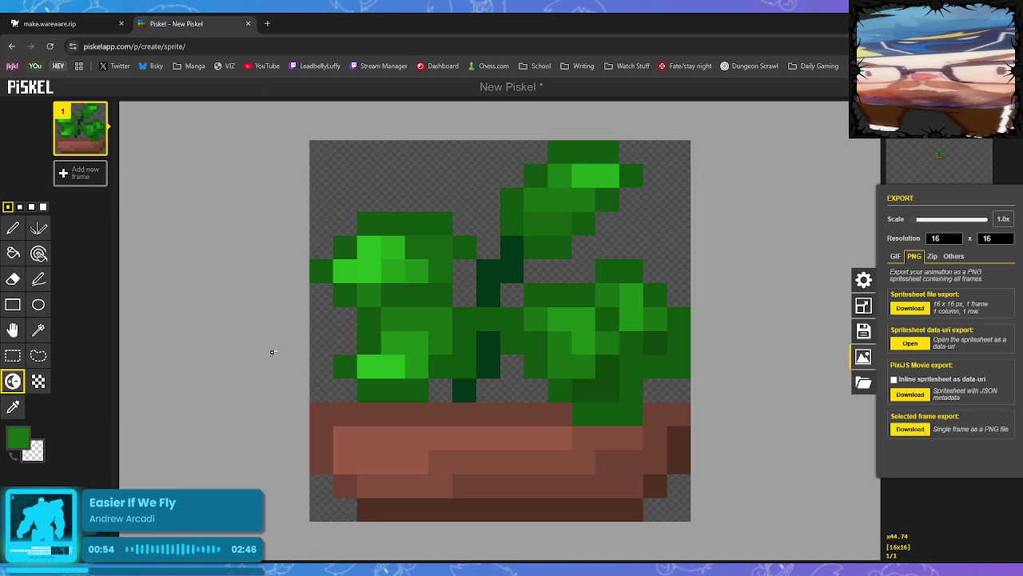
# Sample a dark pot brown from the canvas as drawing colour and add an empty Layer 2.
pyautogui.click(13, 406)
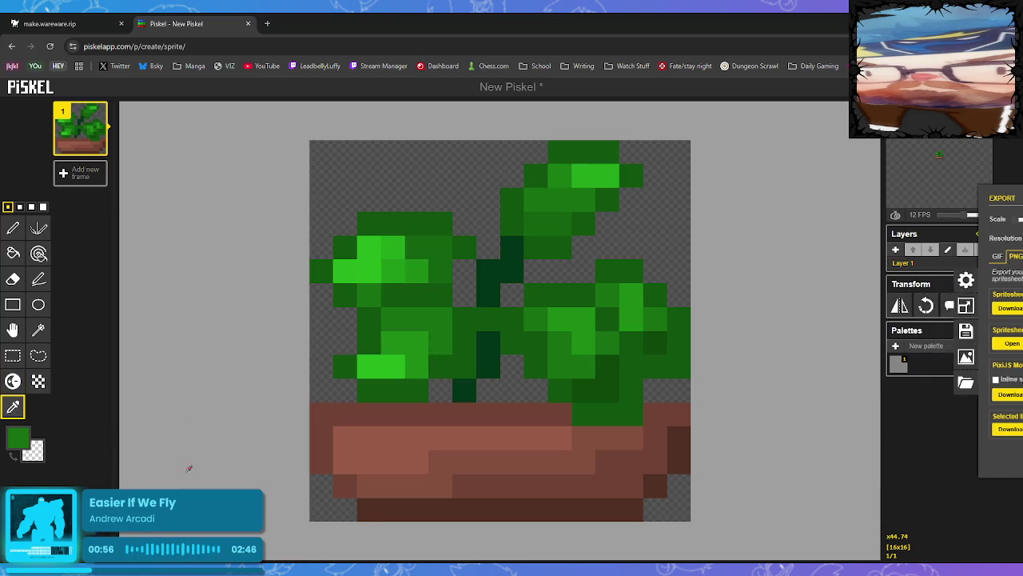
pyautogui.click(346, 462)
pyautogui.click(392, 485)
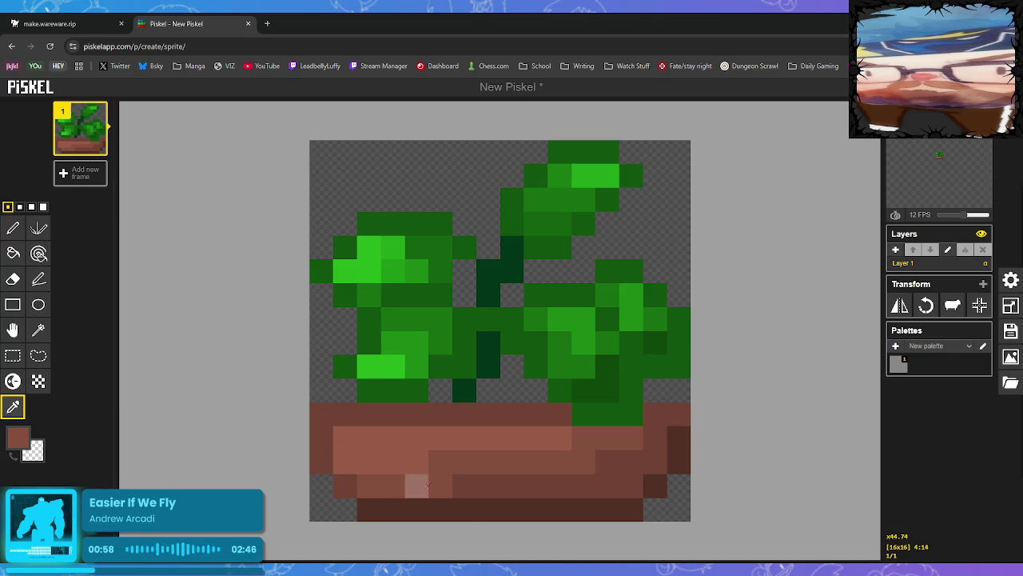
pyautogui.click(465, 509)
pyautogui.click(321, 437)
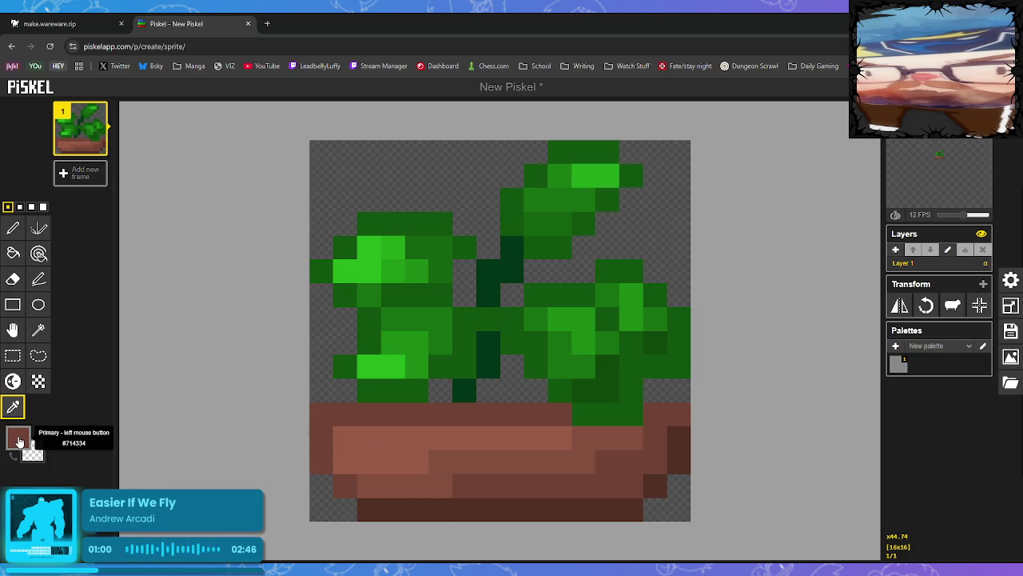
pyautogui.click(18, 436)
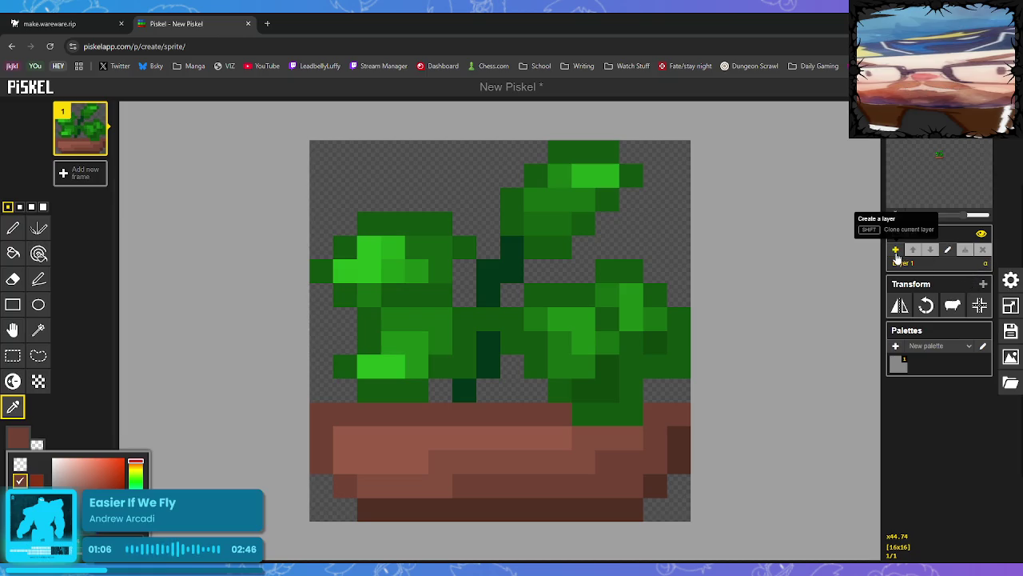
pyautogui.click(896, 252)
pyautogui.click(896, 252)
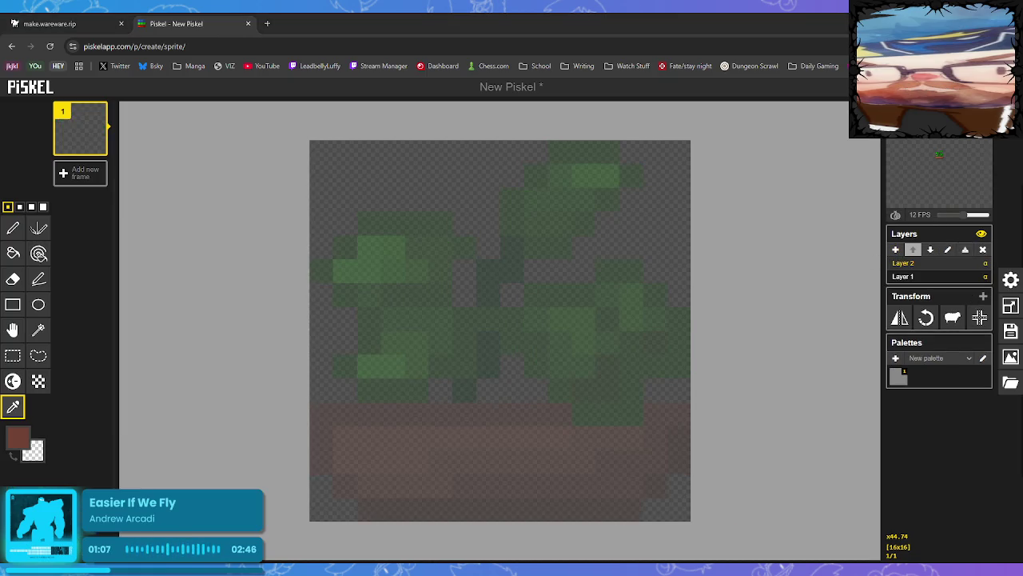
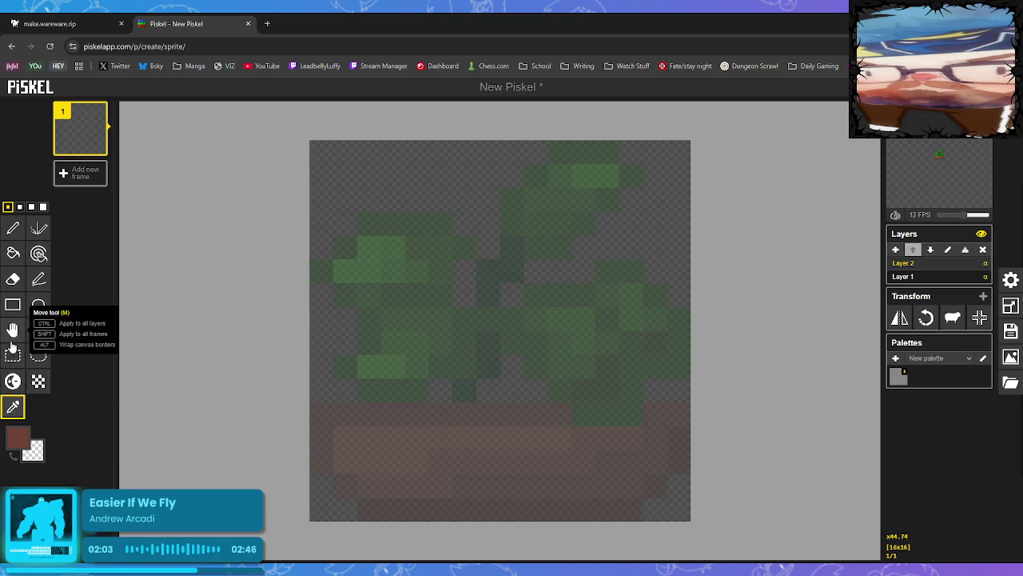
# Switch to the Pen, undo a stray brown top-row line, and choose dark green as the colour.
pyautogui.click(20, 228)
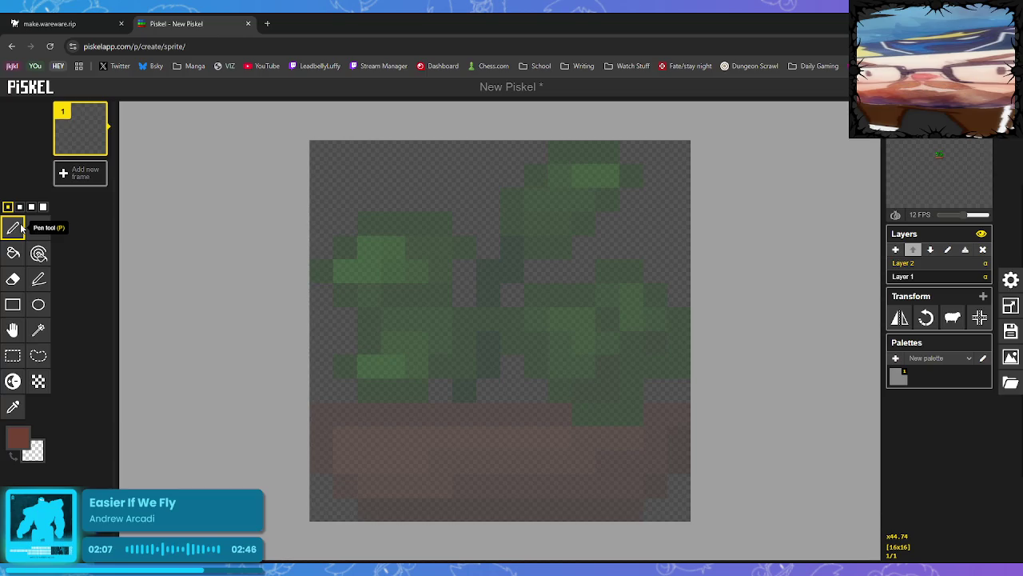
pyautogui.moveTo(440, 152); pyautogui.dragTo(536, 152)
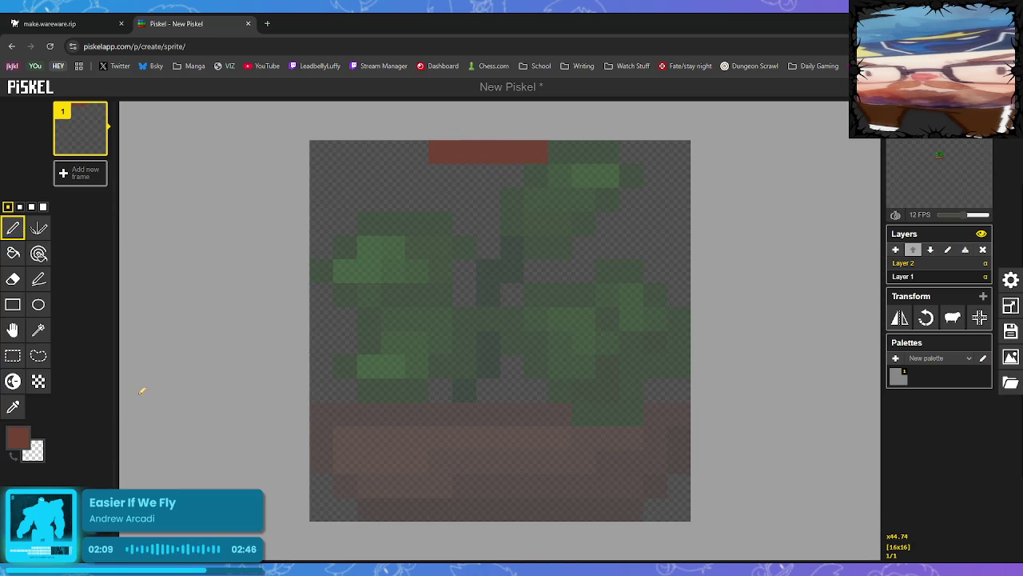
pyautogui.hotkey('ctrl', 'z')
pyautogui.click(18, 436)
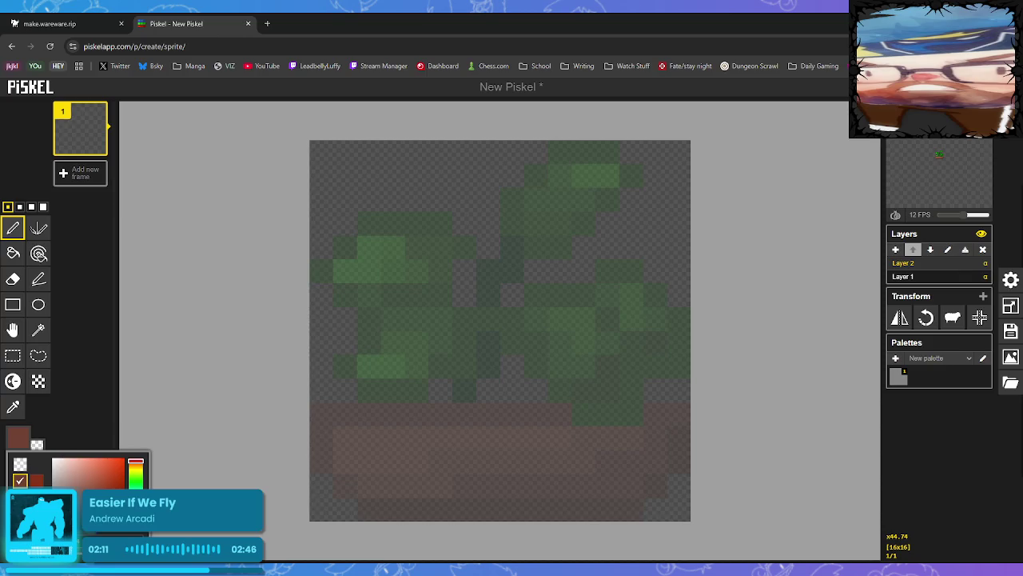
pyautogui.click(64, 484)
# Paint dark green pixels along the middle and left of the tile's top row.
pyautogui.click(464, 152)
pyautogui.click(487, 152)
pyautogui.click(536, 152)
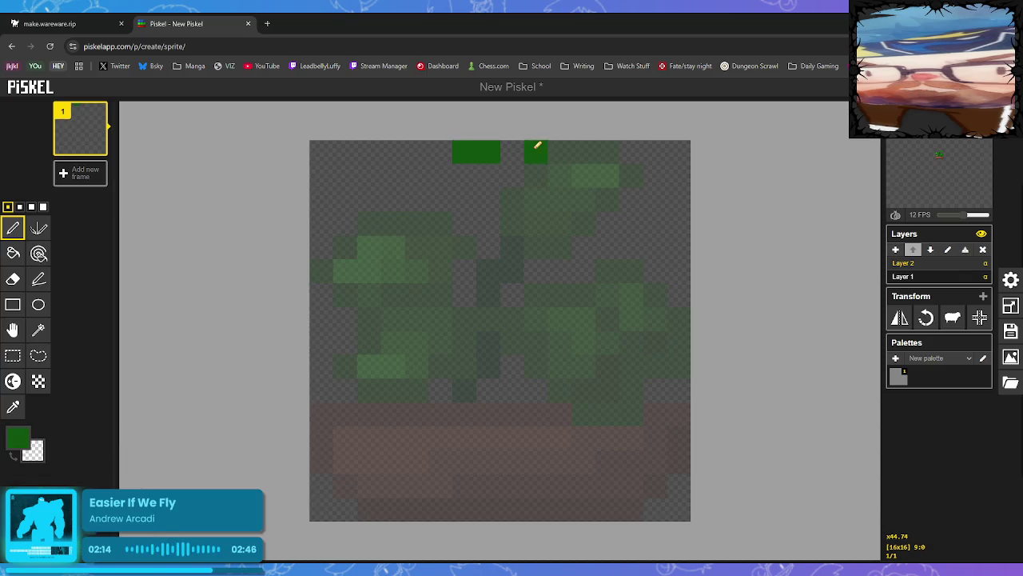
pyautogui.click(511, 152)
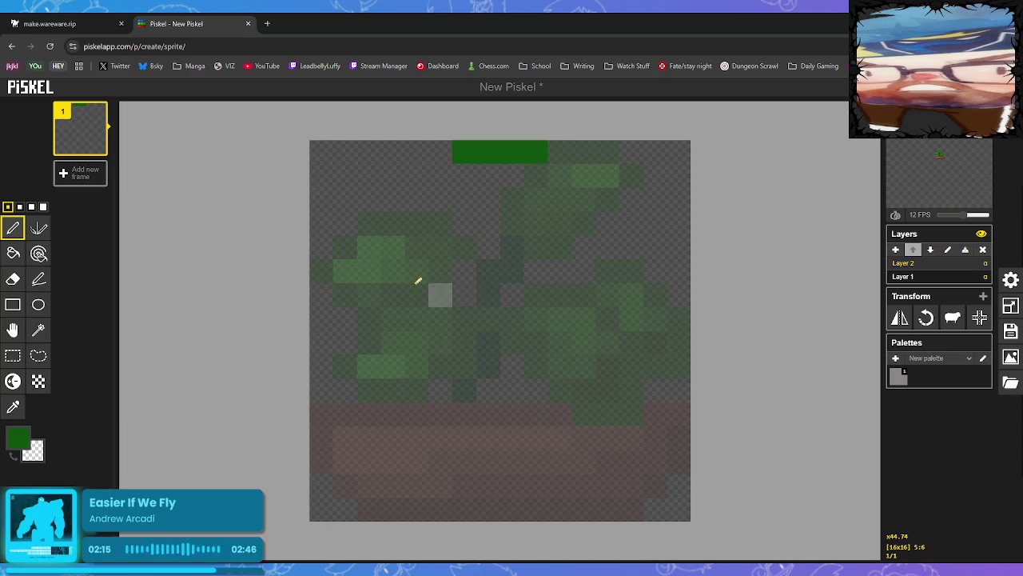
pyautogui.click(322, 152)
pyautogui.click(344, 152)
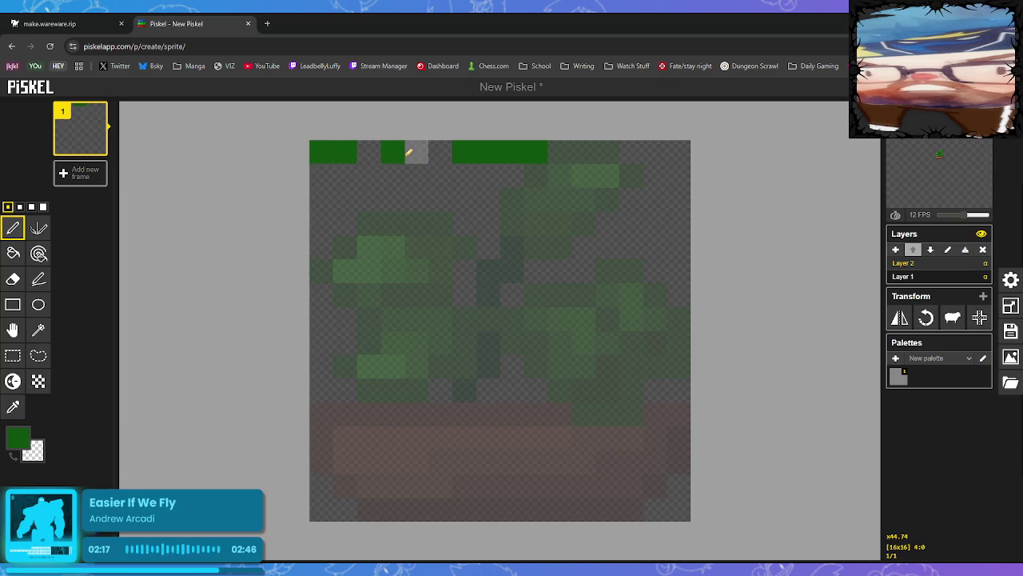
pyautogui.click(395, 152)
pyautogui.click(414, 151)
pyautogui.click(440, 152)
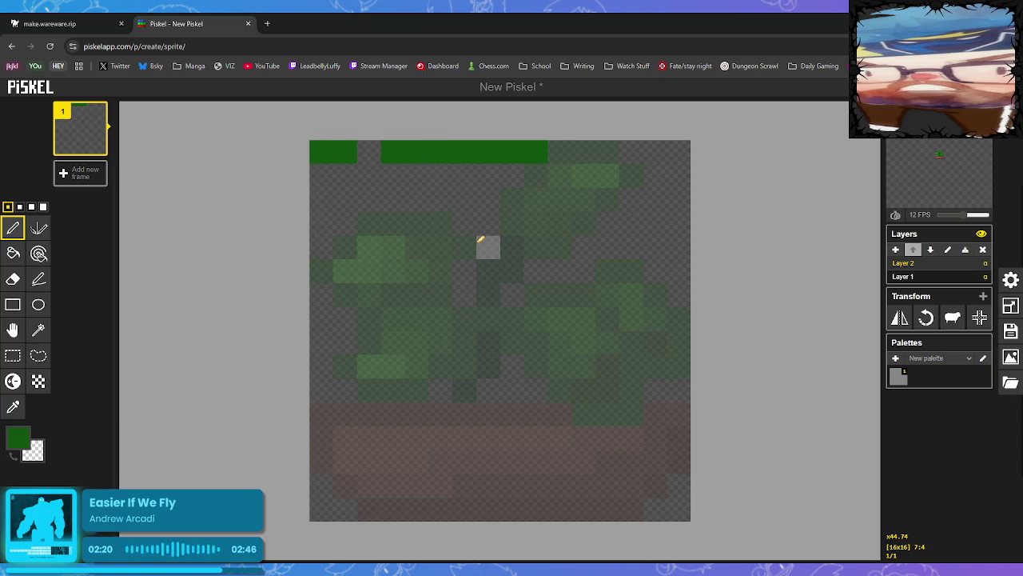
pyautogui.hotkey('ctrl', 'z')
pyautogui.hotkey('ctrl', 'z')
pyautogui.hotkey('ctrl', 'z')
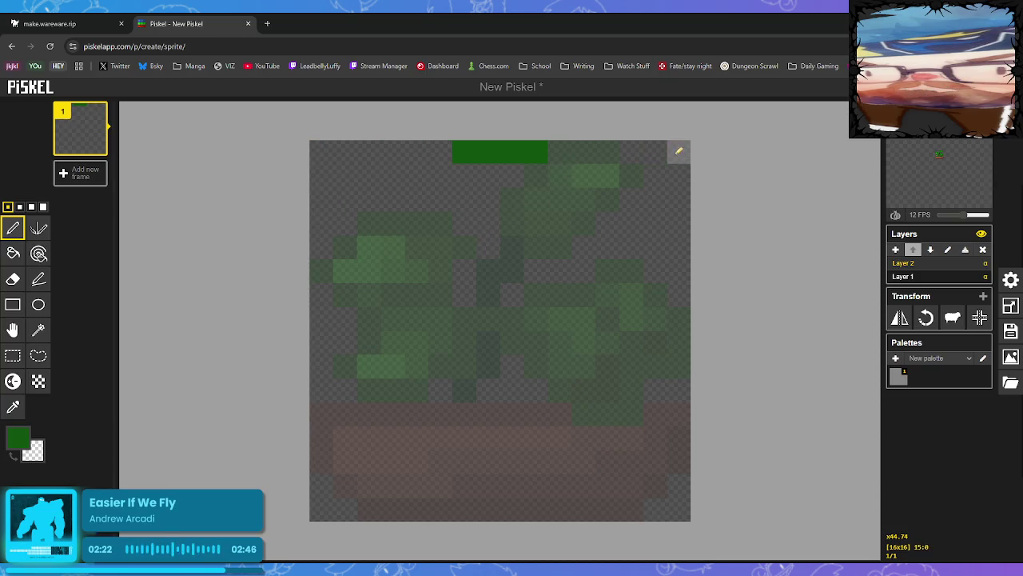
# Extend the dark green top-row strip out to the right edge.
pyautogui.click(679, 152)
pyautogui.click(655, 152)
pyautogui.click(631, 152)
pyautogui.click(611, 151)
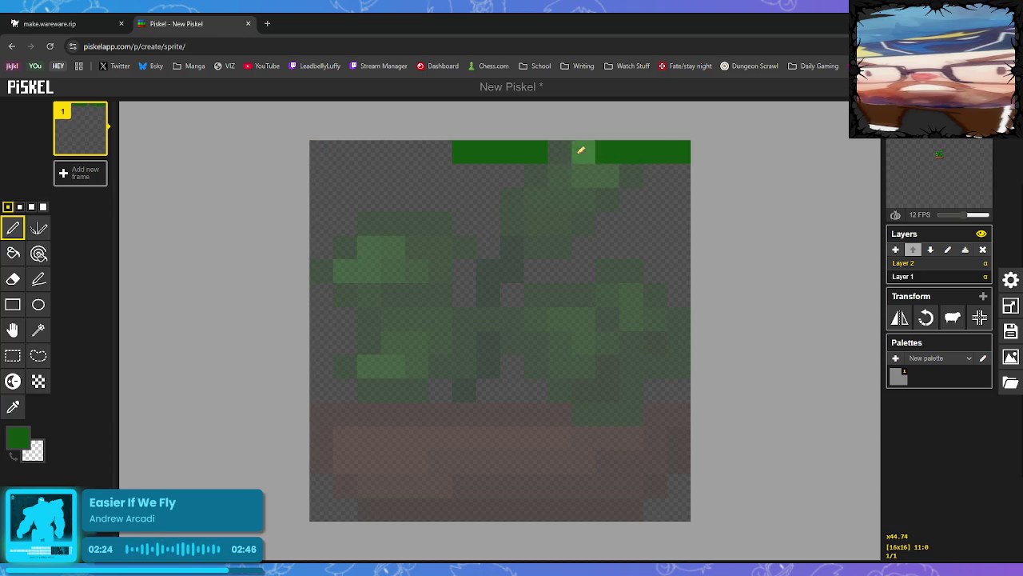
pyautogui.click(582, 151)
pyautogui.hotkey('ctrl', 'z')
pyautogui.hotkey('ctrl', 'z')
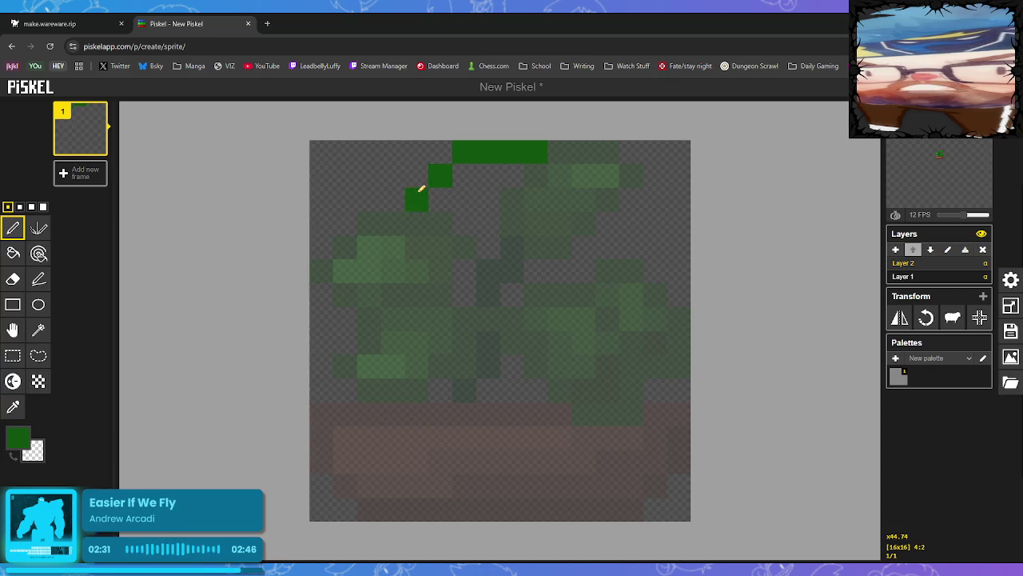
# Draw the left diagonal side down from the strip and a zigzag across the middle.
pyautogui.click(392, 223)
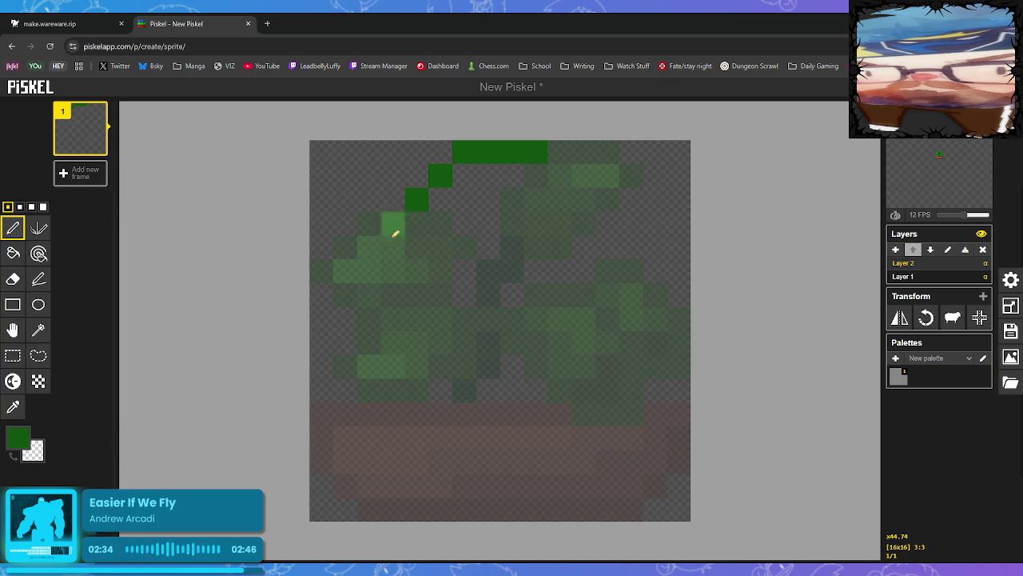
pyautogui.click(368, 252)
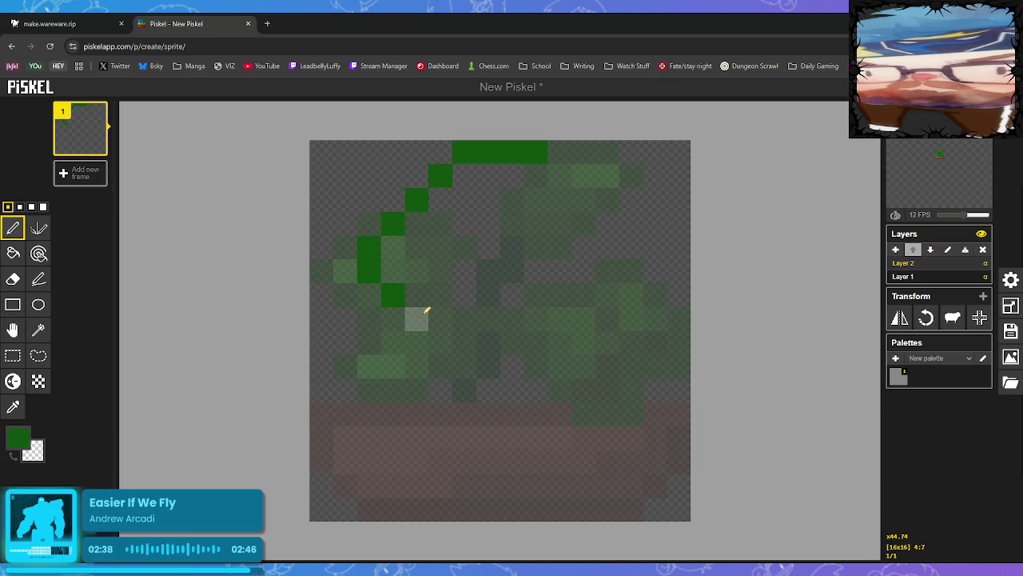
pyautogui.click(416, 318)
pyautogui.click(464, 319)
pyautogui.click(488, 295)
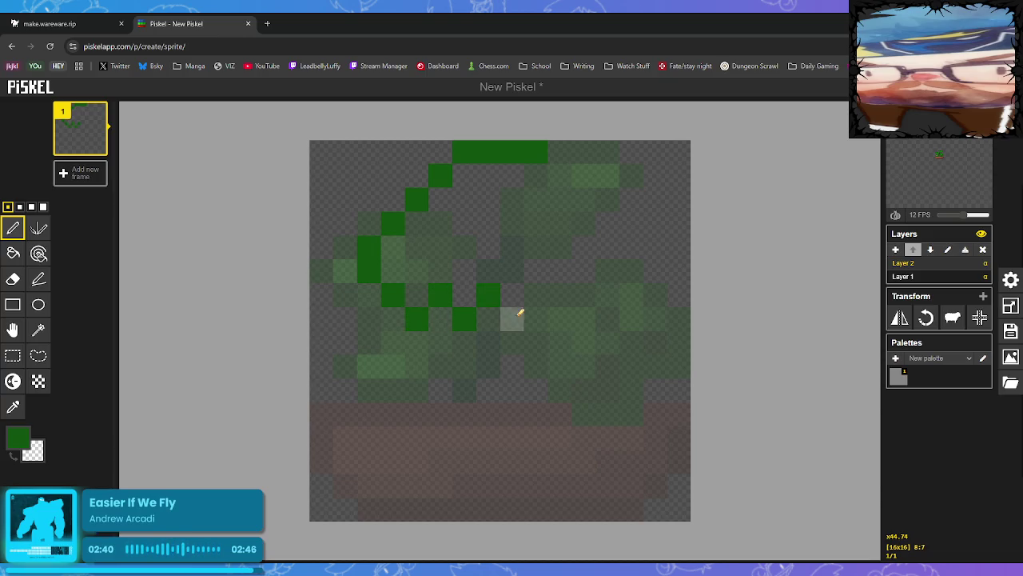
pyautogui.click(513, 319)
pyautogui.click(537, 295)
pyautogui.click(560, 319)
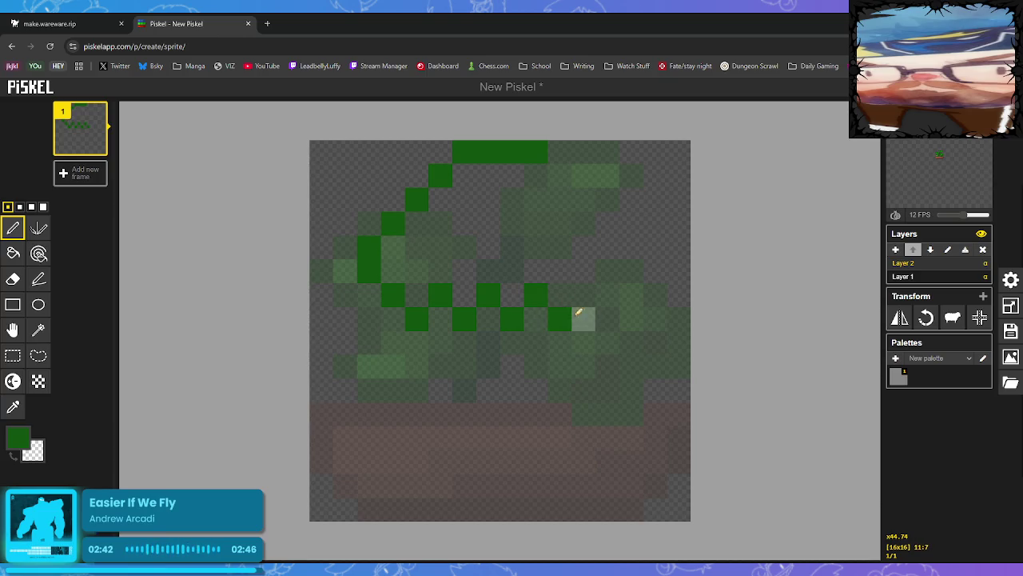
# Draw the right diagonal side and continue the zigzag, erasing one misplaced pixel.
pyautogui.click(559, 174)
pyautogui.click(608, 222)
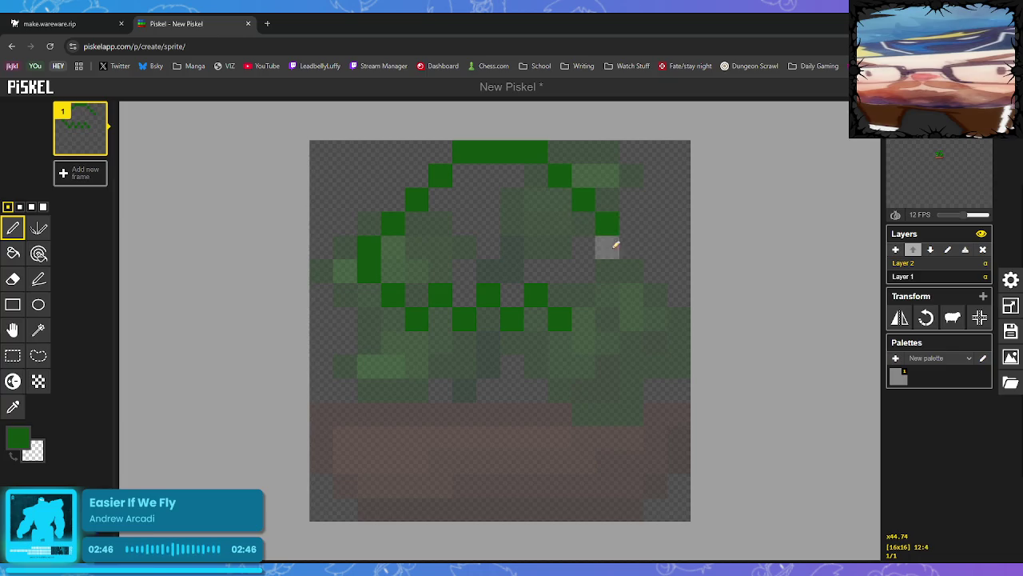
pyautogui.click(631, 246)
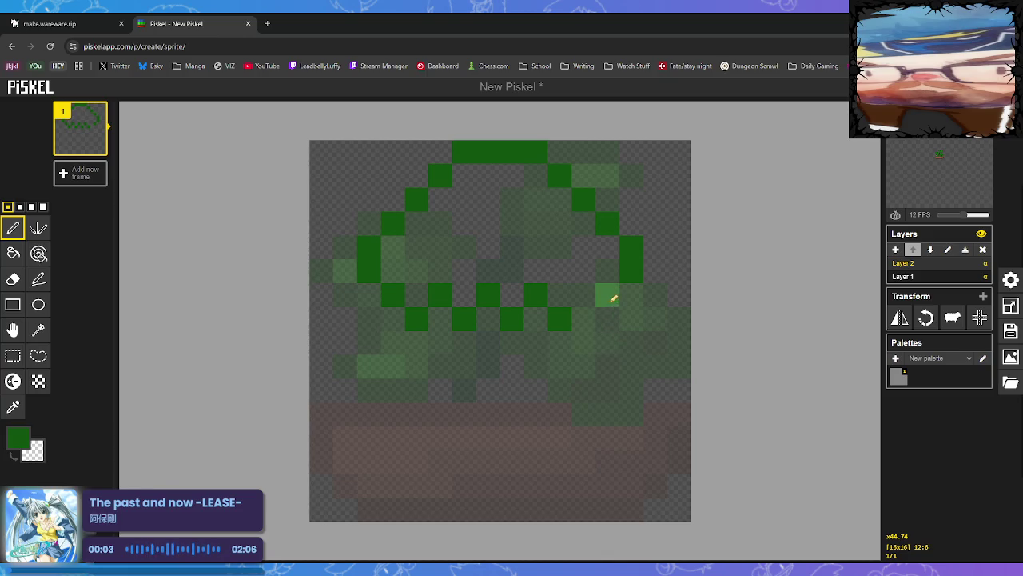
pyautogui.rightClick(611, 294)
pyautogui.click(594, 305)
pyautogui.click(607, 319)
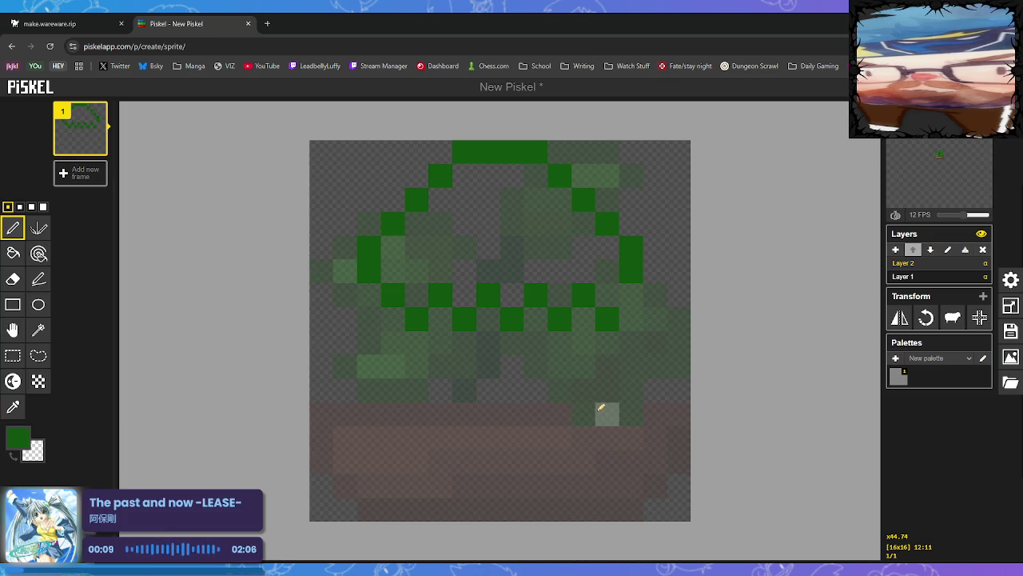
pyautogui.click(13, 356)
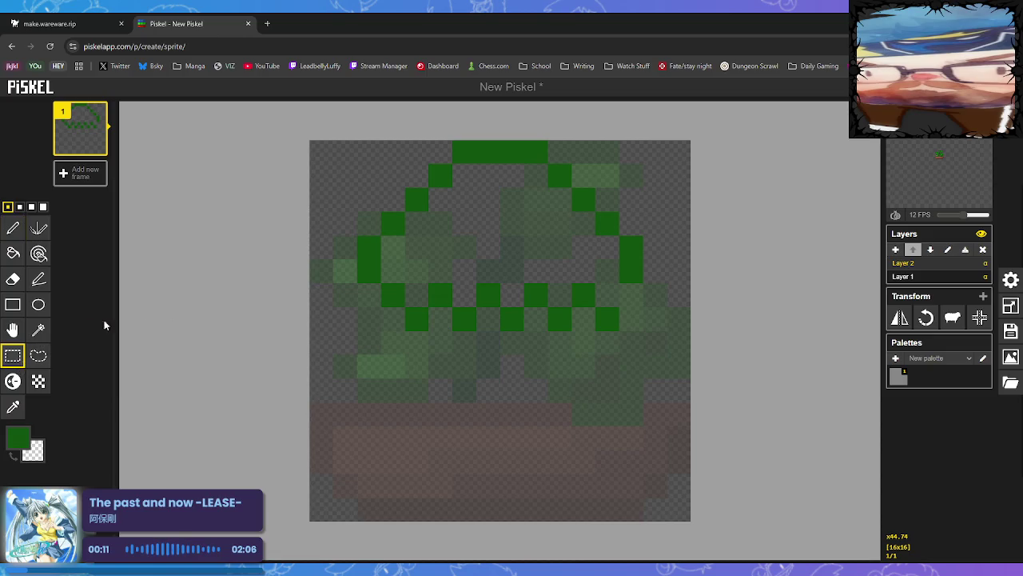
# Shift the upper-right outline one pixel right and repaint pixels to reconnect it.
pyautogui.moveTo(519, 163)
pyautogui.mouseDown()
pyautogui.moveTo(594, 199)
pyautogui.moveTo(661, 269)
pyautogui.moveTo(624, 256)
pyautogui.moveTo(646, 249)
pyautogui.mouseUp()
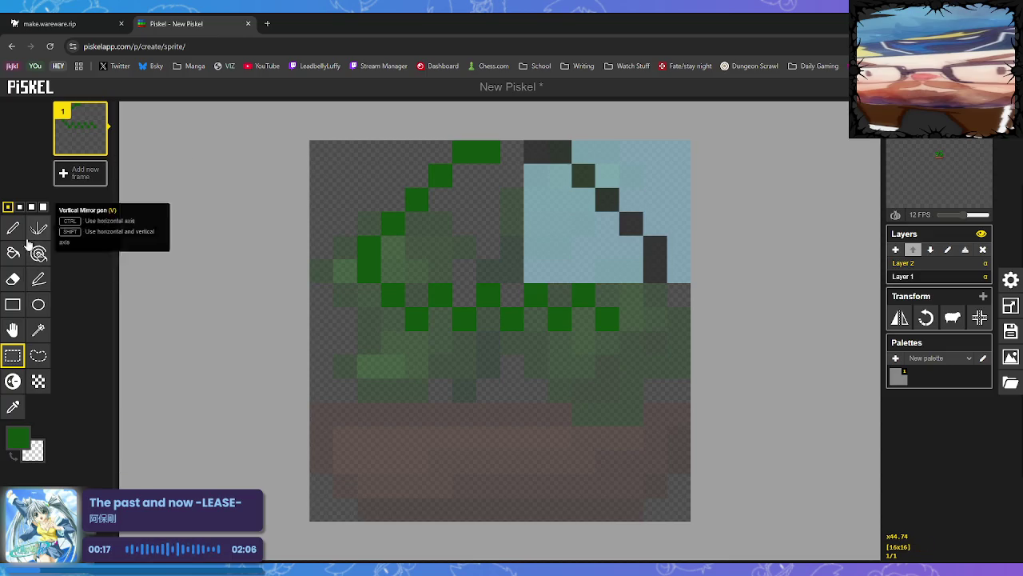
pyautogui.click(18, 231)
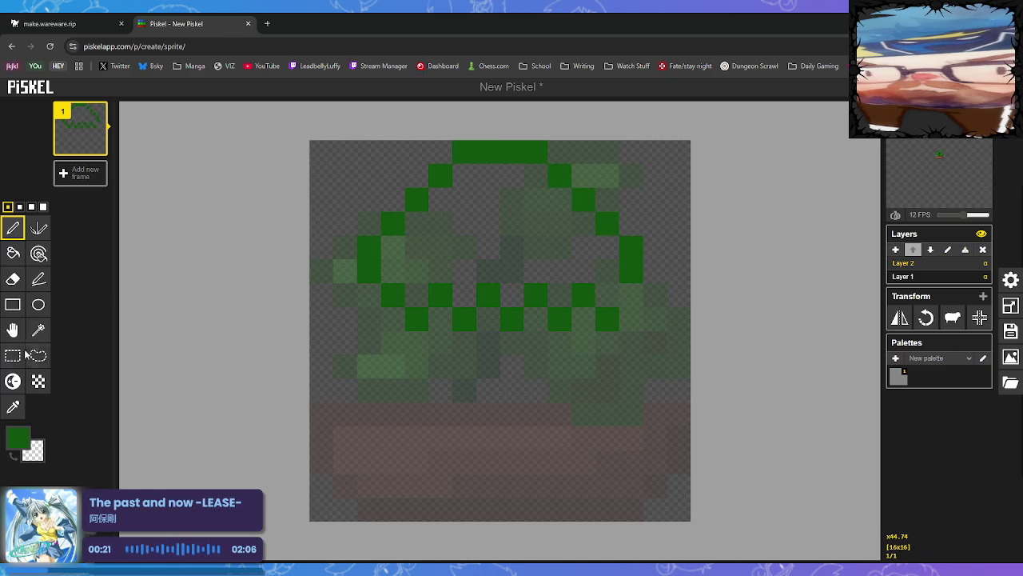
pyautogui.press('s')
pyautogui.moveTo(510, 152); pyautogui.dragTo(646, 262)
pyautogui.click(610, 292)
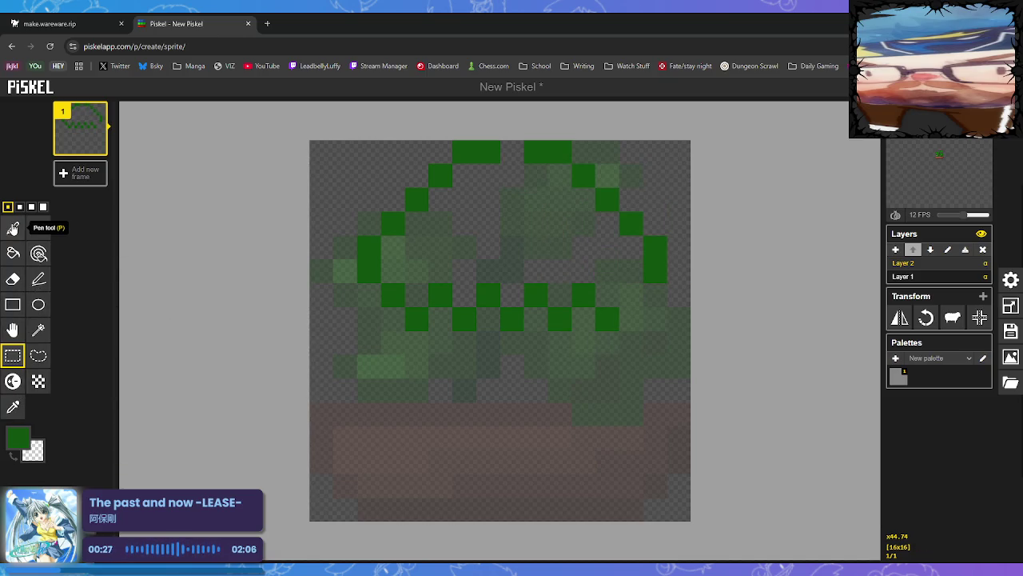
pyautogui.click(13, 228)
pyautogui.click(515, 154)
pyautogui.click(632, 294)
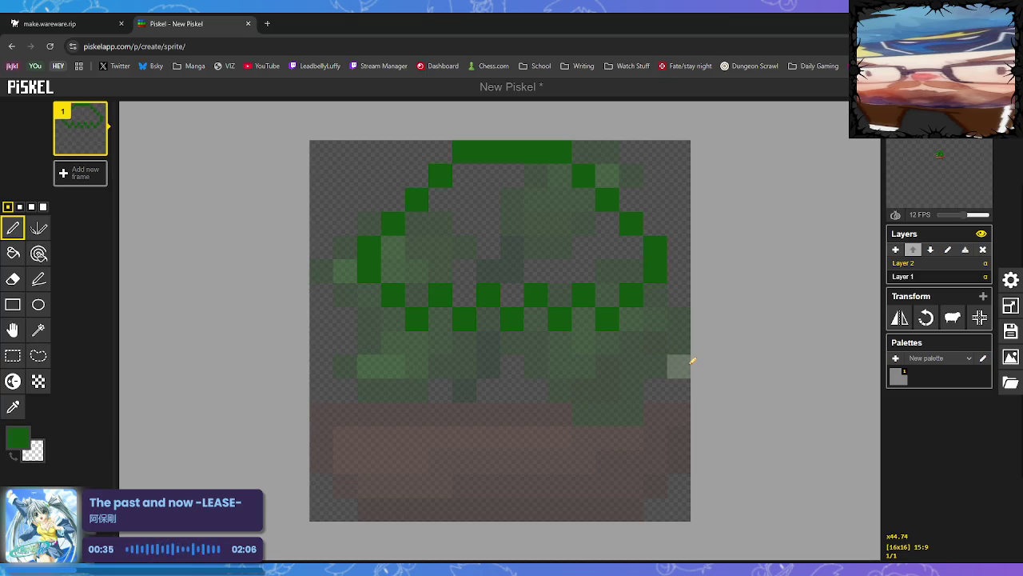
# Undo the dark green outline and top strip pixels.
pyautogui.hotkey('ctrl', 'z')
pyautogui.hotkey('ctrl', 'z')
pyautogui.hotkey('ctrl', 'z')
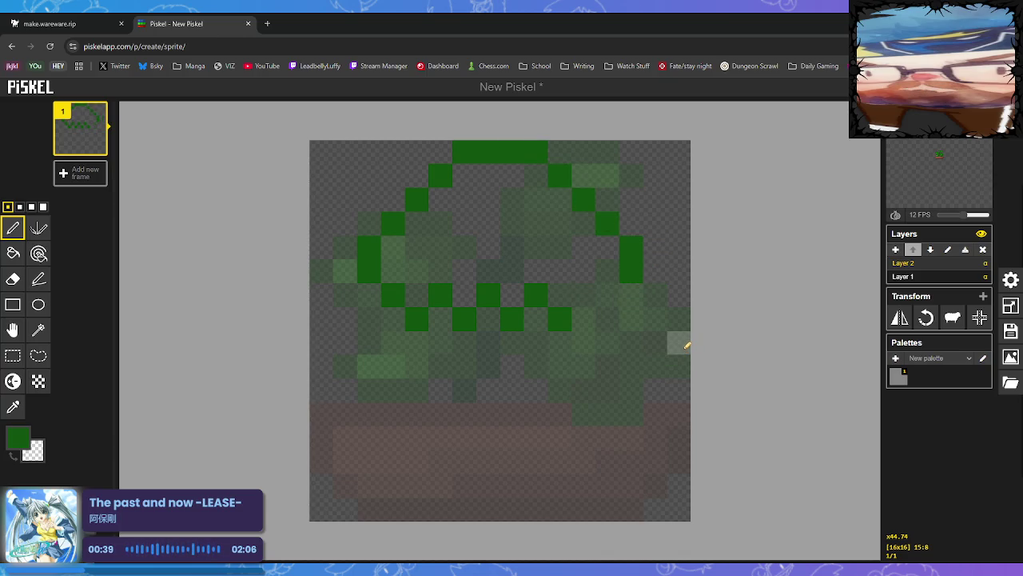
pyautogui.hotkey('ctrl', 'z')
pyautogui.hotkey('ctrl', 'z')
pyautogui.hotkey('ctrl', 'z')
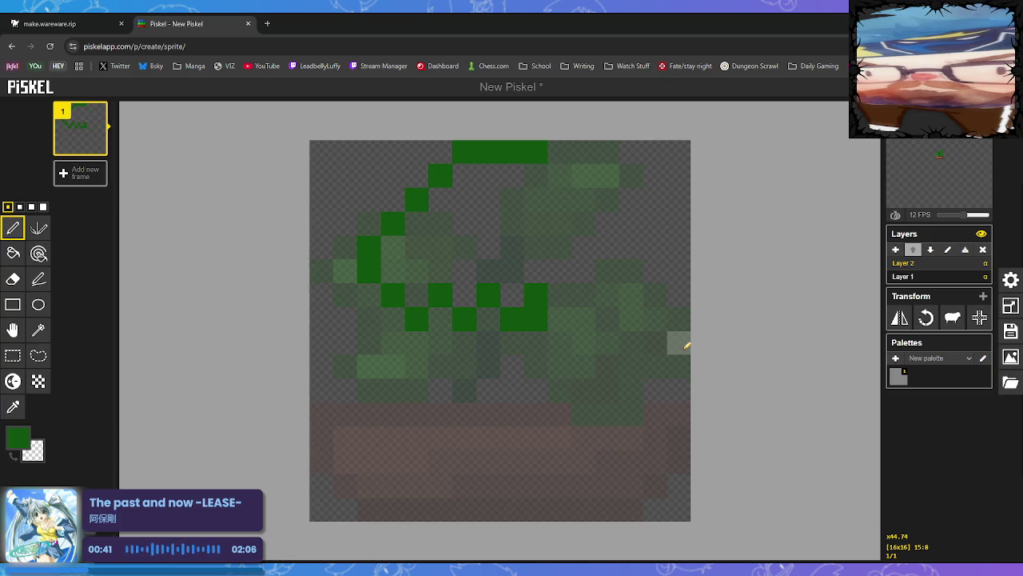
pyautogui.hotkey('ctrl', 'z')
pyautogui.hotkey('ctrl', 'z')
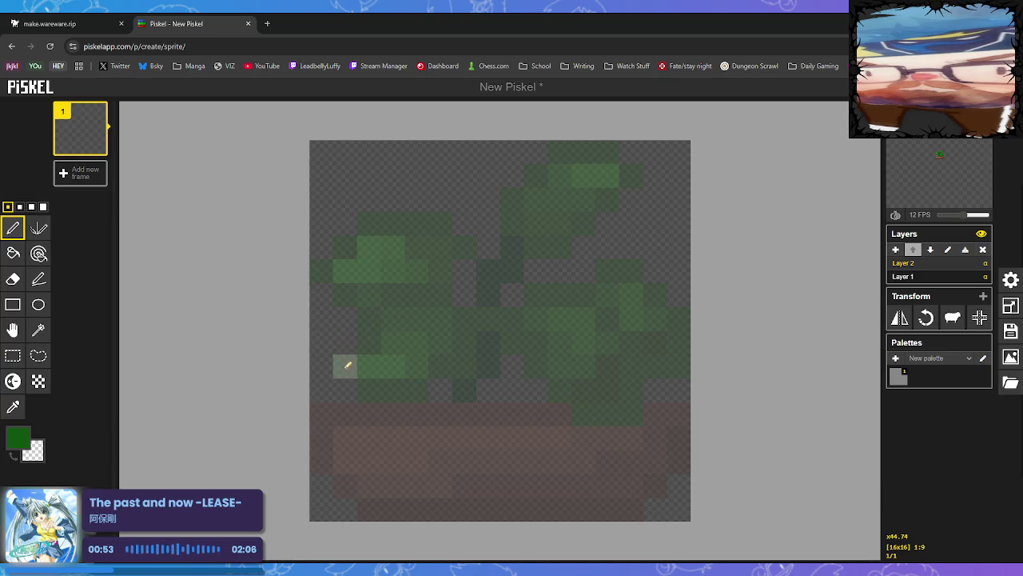
pyautogui.moveTo(321, 367)
pyautogui.mouseDown()
pyautogui.moveTo(452, 197)
pyautogui.moveTo(551, 169)
pyautogui.moveTo(646, 331)
pyautogui.mouseUp()
# Redraw the outline's edge pixels, stepped diagonal sides and dark green top row.
pyautogui.hotkey('ctrl', 'z')
pyautogui.moveTo(323, 365); pyautogui.dragTo(350, 318)
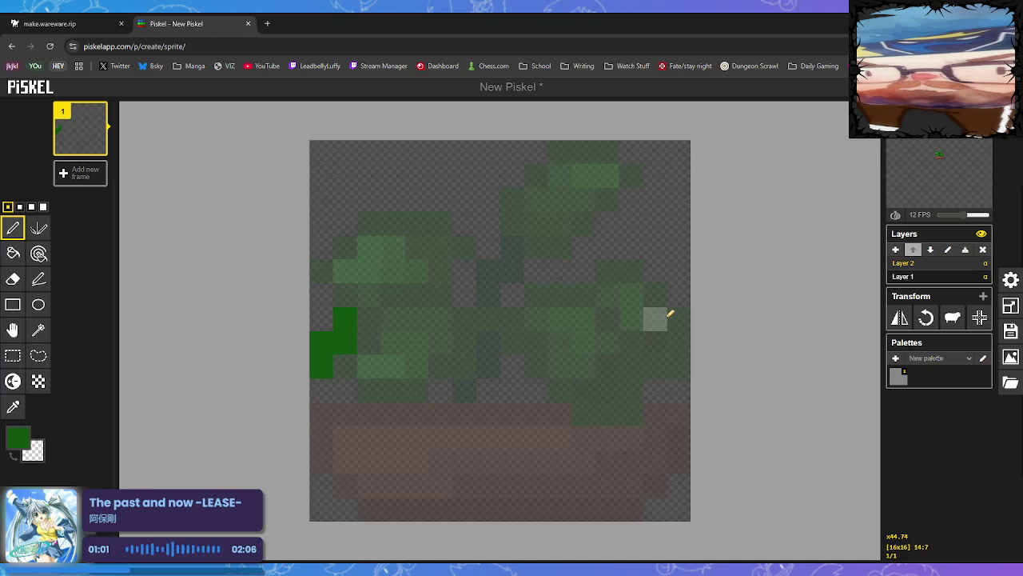
pyautogui.moveTo(669, 314); pyautogui.dragTo(668, 343)
pyautogui.click(690, 367)
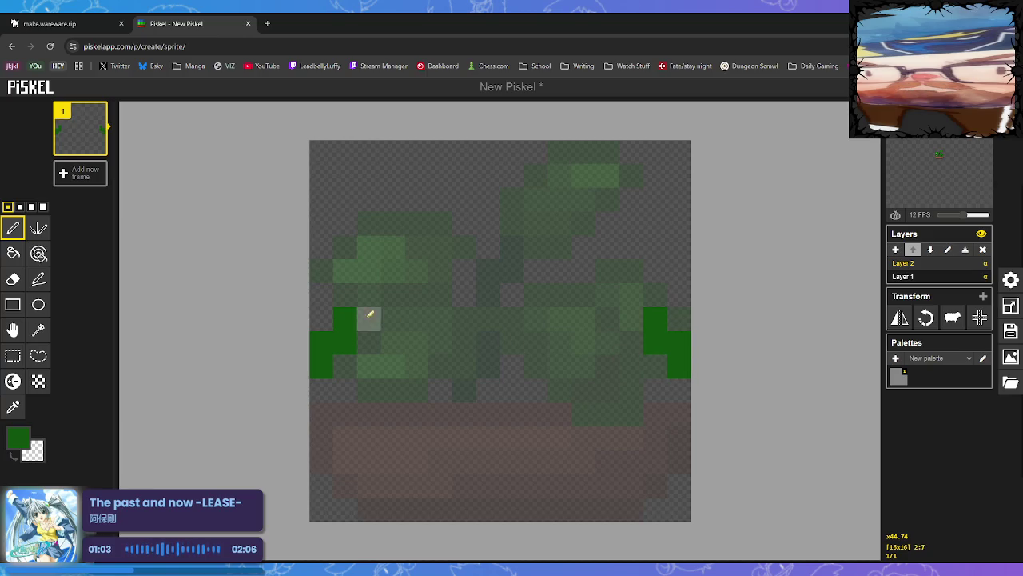
pyautogui.moveTo(369, 297)
pyautogui.mouseDown()
pyautogui.moveTo(386, 277)
pyautogui.moveTo(417, 175)
pyautogui.mouseUp()
pyautogui.moveTo(642, 300); pyautogui.dragTo(585, 165)
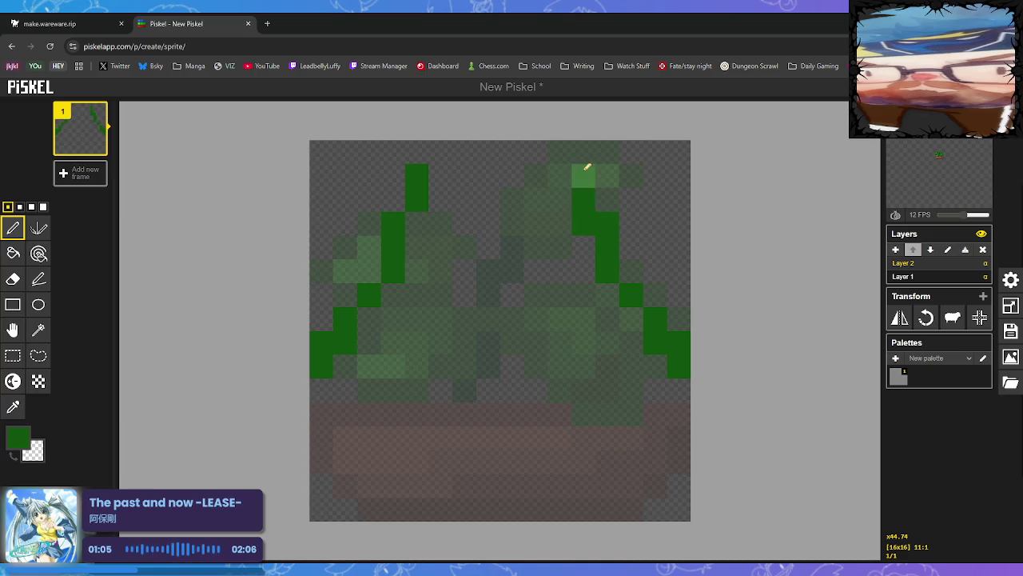
pyautogui.click(442, 152)
pyautogui.moveTo(455, 152); pyautogui.dragTo(513, 152)
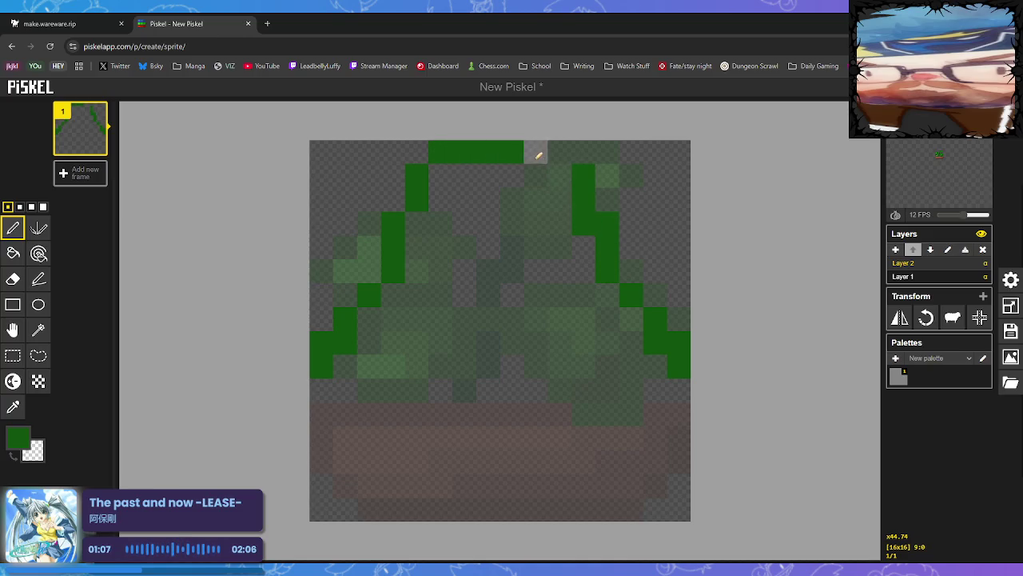
pyautogui.click(560, 152)
pyautogui.click(543, 152)
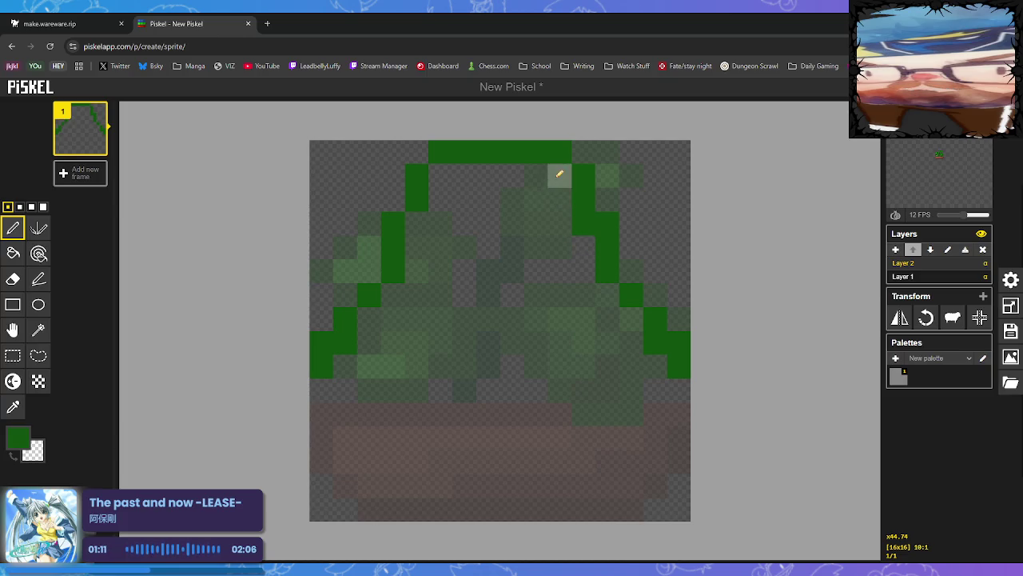
# Reshape the upper-right staircase one pixel over, erasing the old pixels.
pyautogui.moveTo(557, 171); pyautogui.dragTo(559, 200)
pyautogui.rightClick(583, 196)
pyautogui.rightClick(583, 171)
pyautogui.rightClick(561, 152)
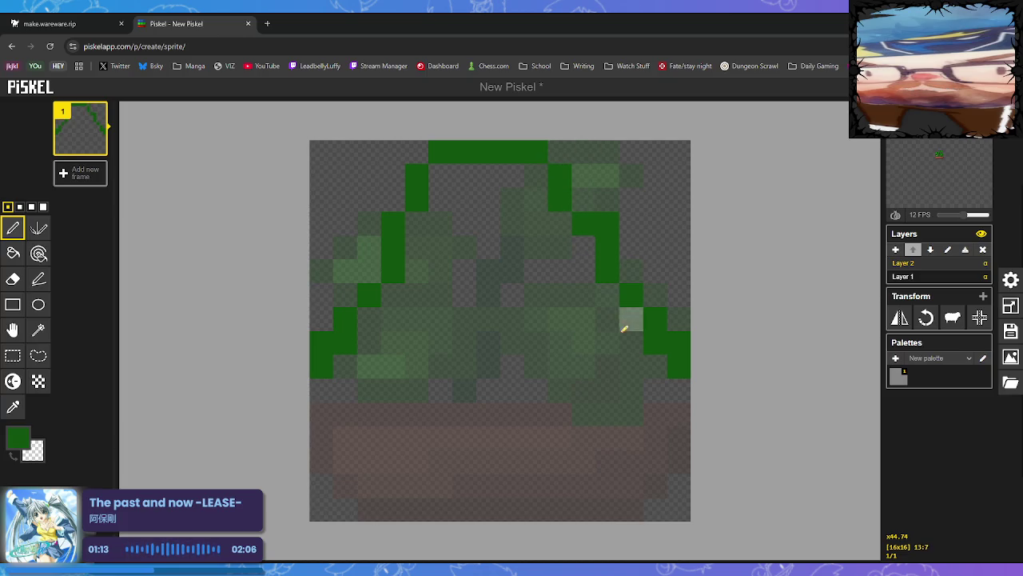
pyautogui.rightClick(586, 226)
pyautogui.moveTo(584, 200); pyautogui.dragTo(589, 171)
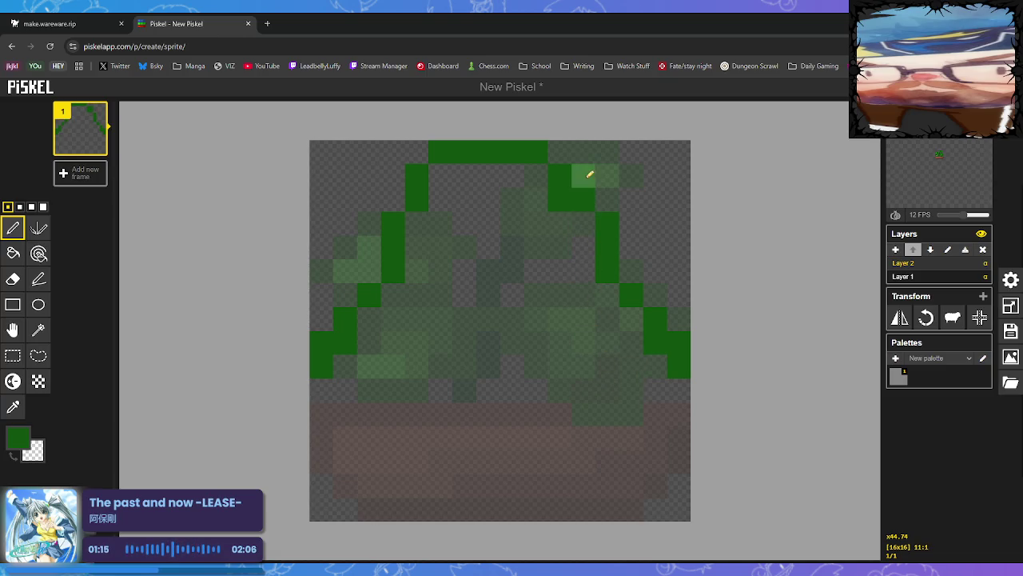
pyautogui.rightClick(567, 173)
pyautogui.rightClick(562, 200)
pyautogui.click(559, 152)
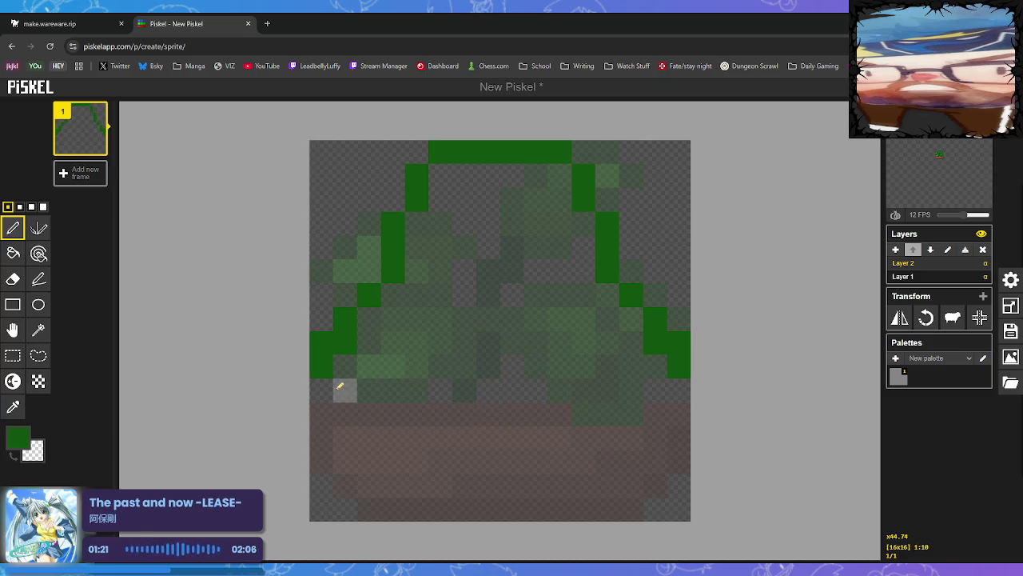
# Draw the wavy bottom edge of the outline, adjusting one cell a row lower.
pyautogui.moveTo(347, 392); pyautogui.dragTo(380, 397)
pyautogui.click(392, 414)
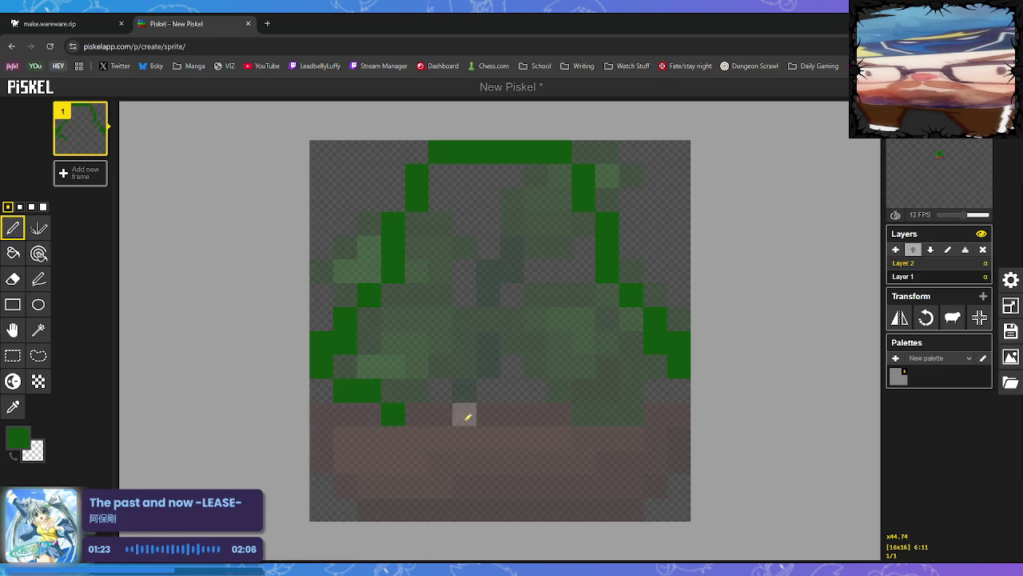
pyautogui.moveTo(608, 415)
pyautogui.mouseDown()
pyautogui.moveTo(590, 413)
pyautogui.moveTo(655, 367)
pyautogui.mouseUp()
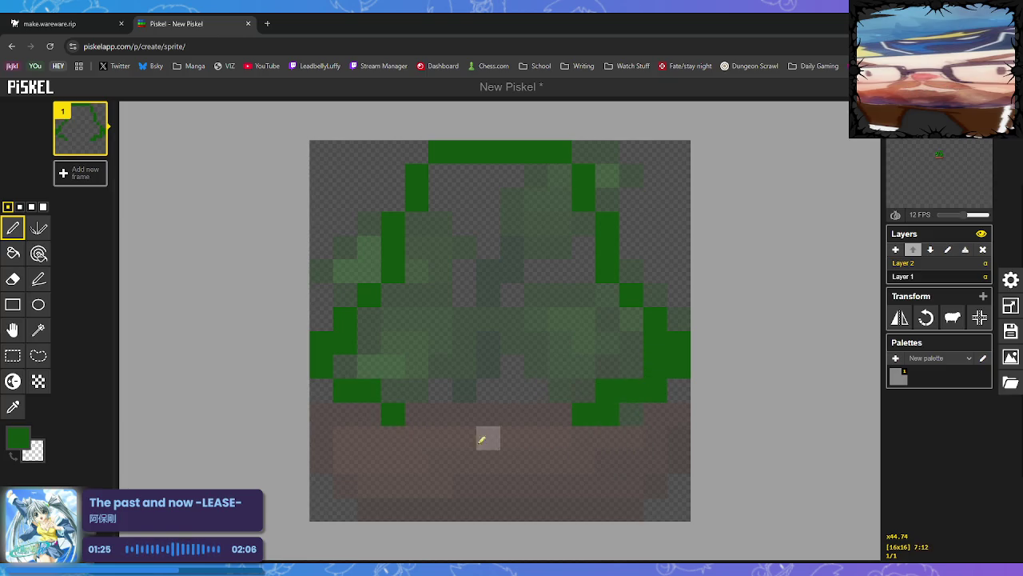
pyautogui.moveTo(426, 410)
pyautogui.mouseDown()
pyautogui.moveTo(458, 389)
pyautogui.moveTo(502, 413)
pyautogui.moveTo(536, 390)
pyautogui.moveTo(560, 414)
pyautogui.mouseUp()
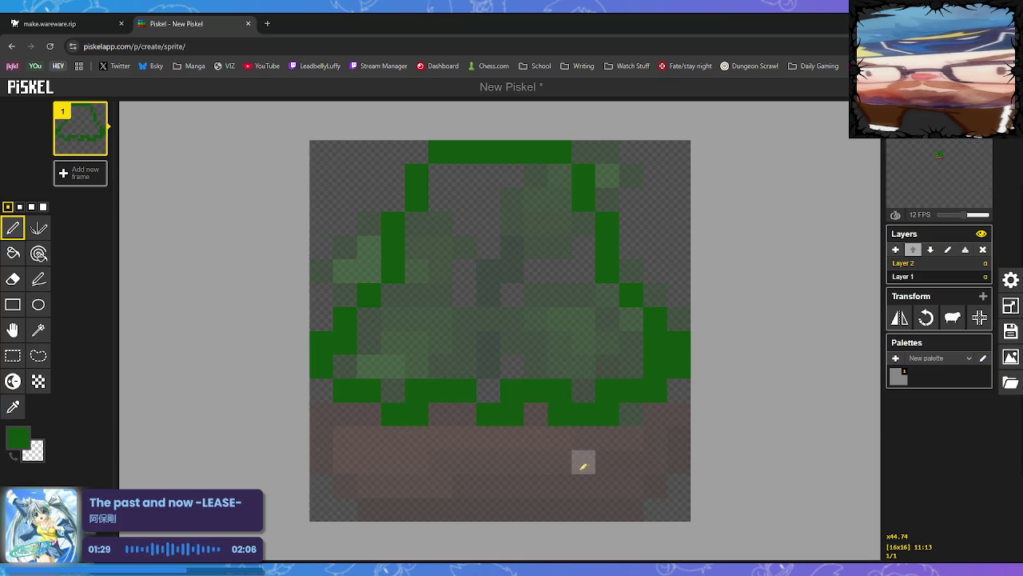
pyautogui.click(462, 414)
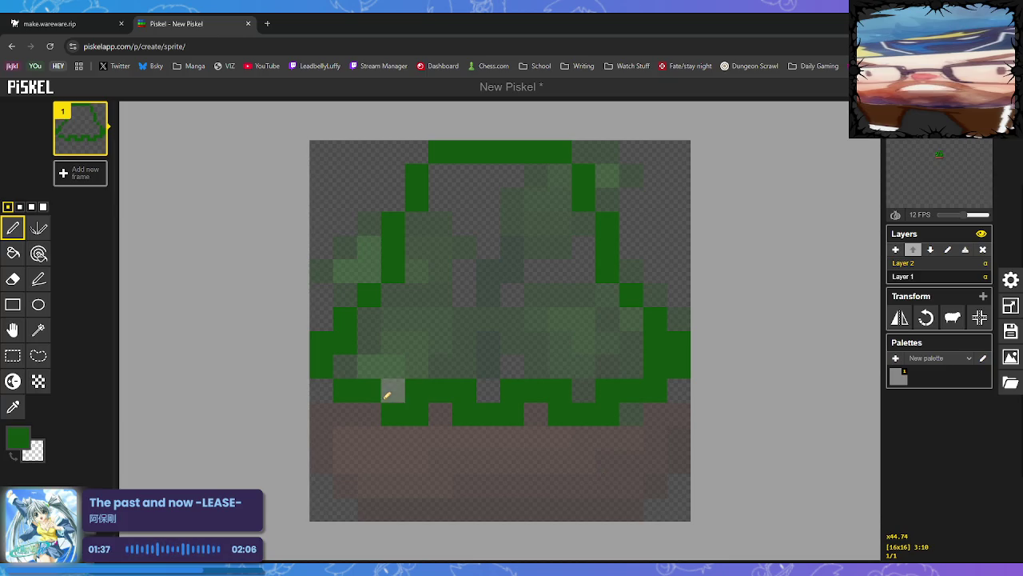
pyautogui.rightClick(396, 411)
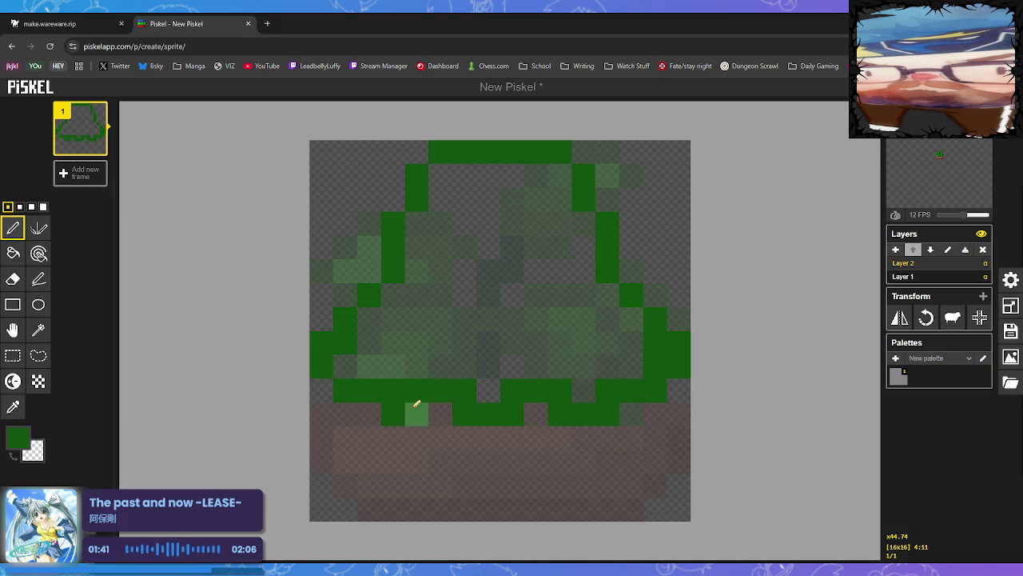
pyautogui.click(415, 412)
pyautogui.rightClick(416, 391)
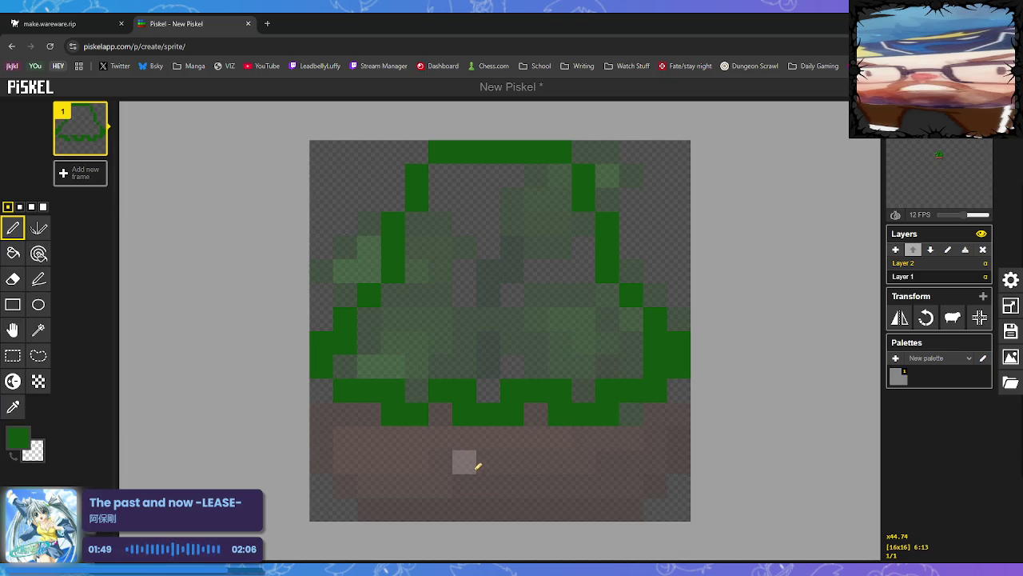
# Erase the stray grass-edge pixels under the outline.
pyautogui.rightClick(470, 390)
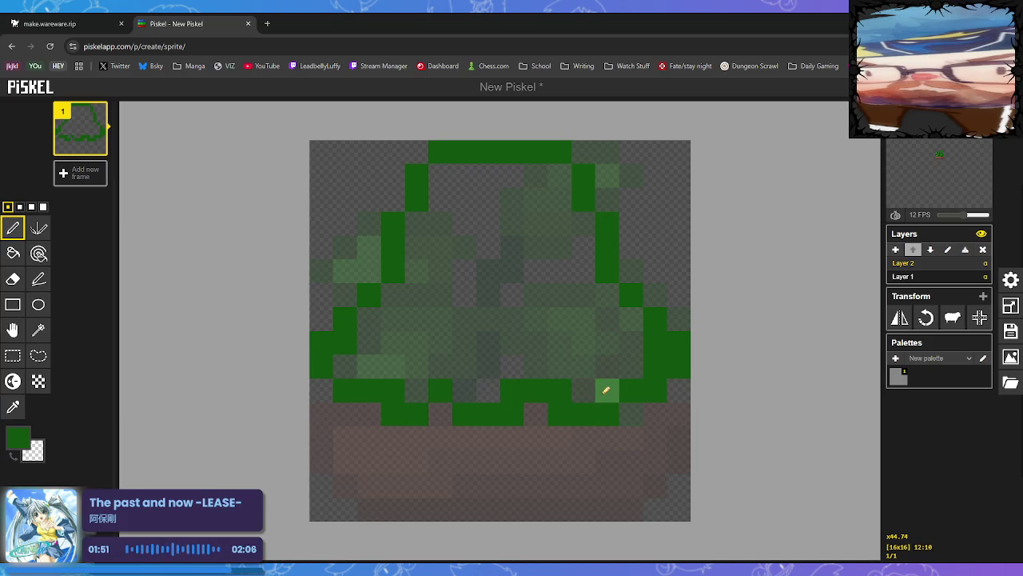
pyautogui.rightClick(559, 390)
pyautogui.rightClick(512, 389)
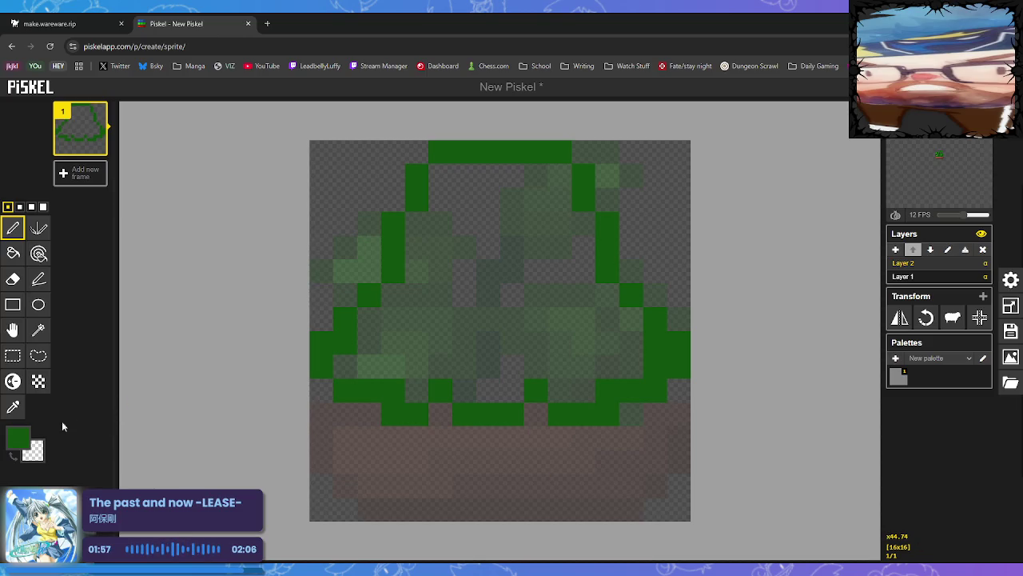
pyautogui.click(17, 438)
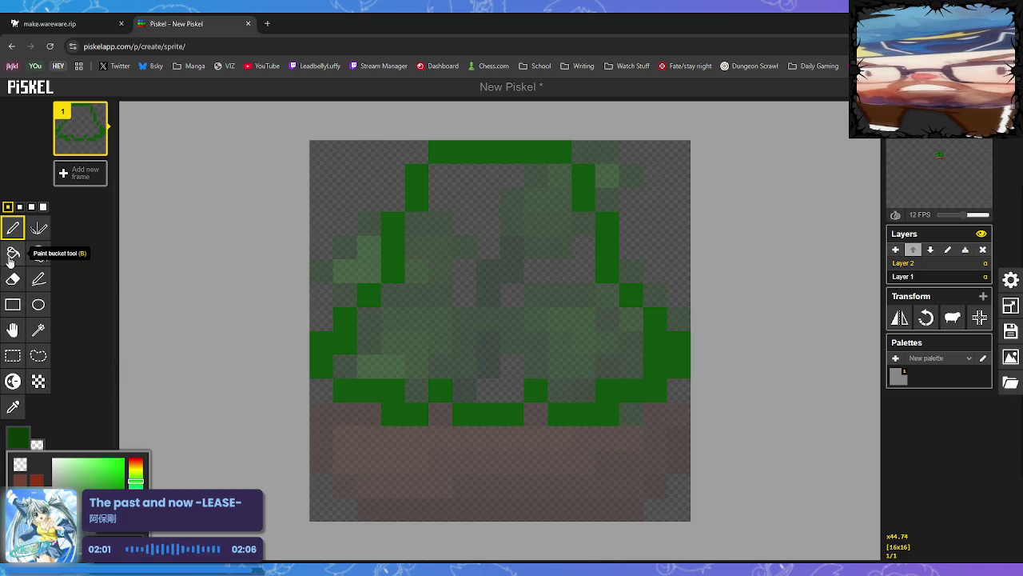
# Bucket-recolour the bottom and left outline runs dark green, after undoing a trial interior fill.
pyautogui.click(13, 254)
pyautogui.click(513, 314)
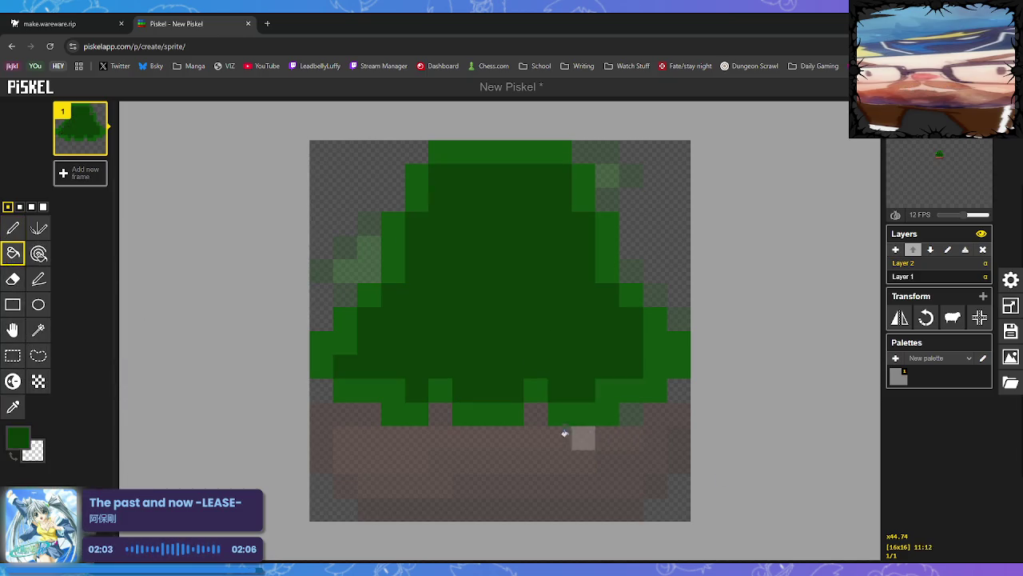
pyautogui.hotkey('ctrl', 'z')
pyautogui.click(468, 410)
pyautogui.click(439, 394)
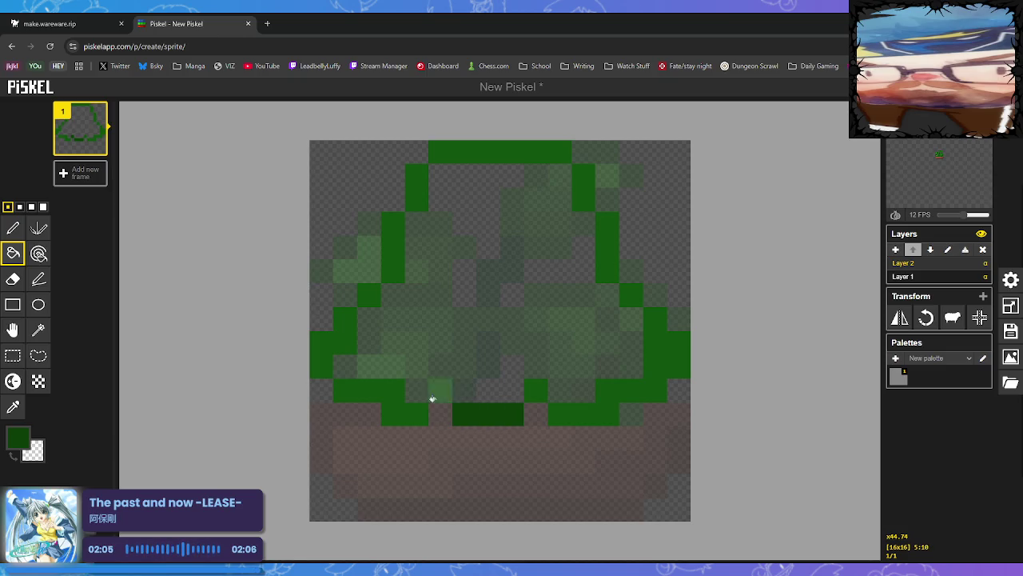
pyautogui.click(399, 411)
pyautogui.click(322, 364)
pyautogui.click(367, 295)
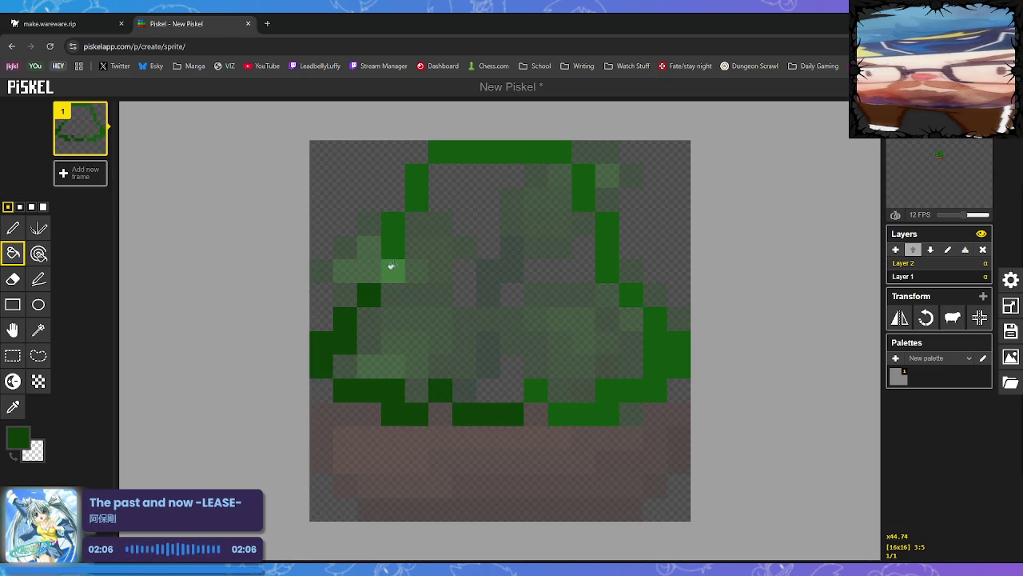
pyautogui.click(392, 269)
pyautogui.click(418, 178)
# Recolour the top bar, right side and bottom-right outline runs dark green.
pyautogui.click(465, 155)
pyautogui.click(583, 180)
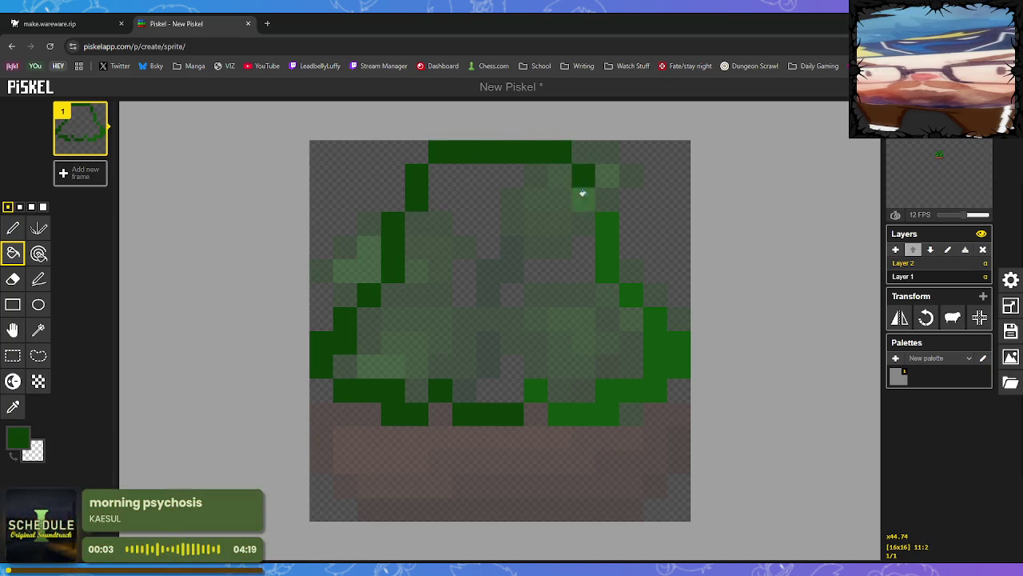
pyautogui.click(608, 263)
pyautogui.click(635, 297)
pyautogui.click(670, 345)
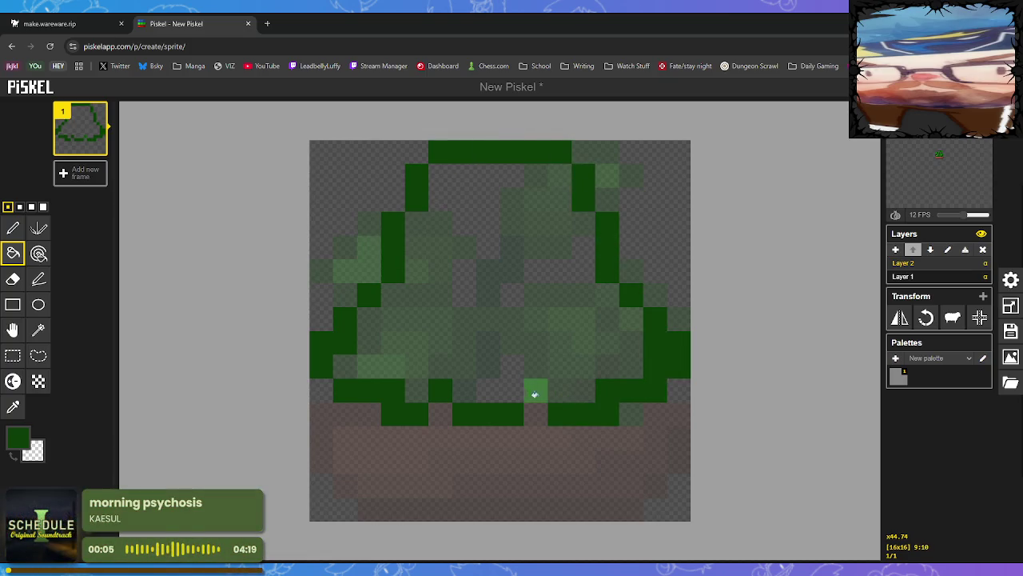
pyautogui.click(533, 393)
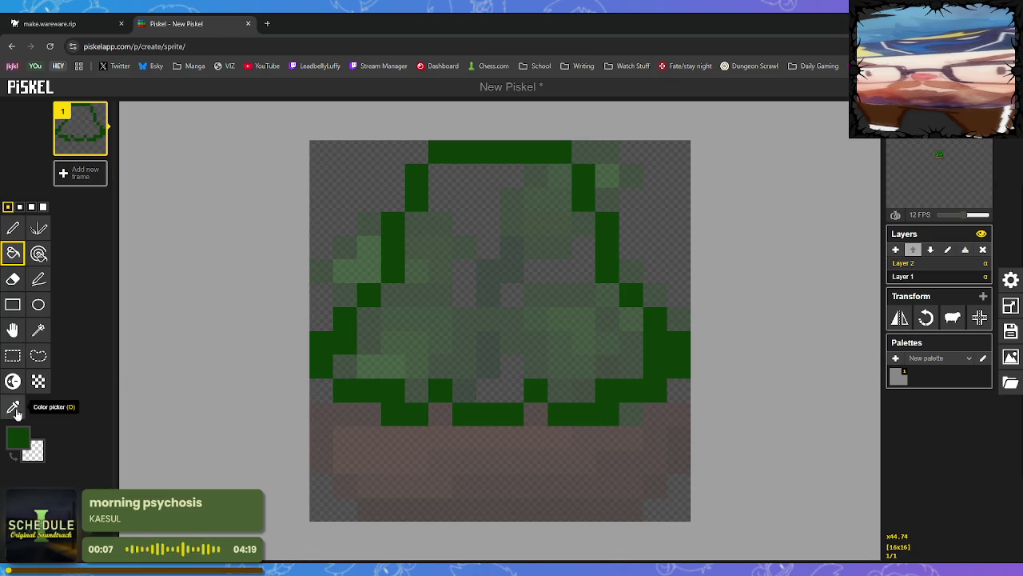
# Fill the tree's interior with solid medium green.
pyautogui.click(25, 439)
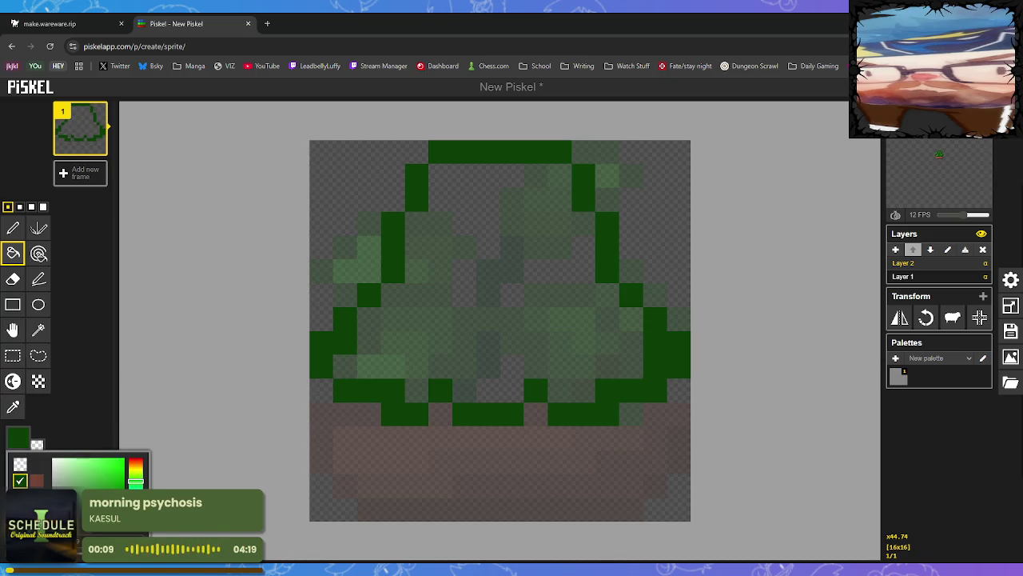
pyautogui.click(14, 253)
pyautogui.click(388, 304)
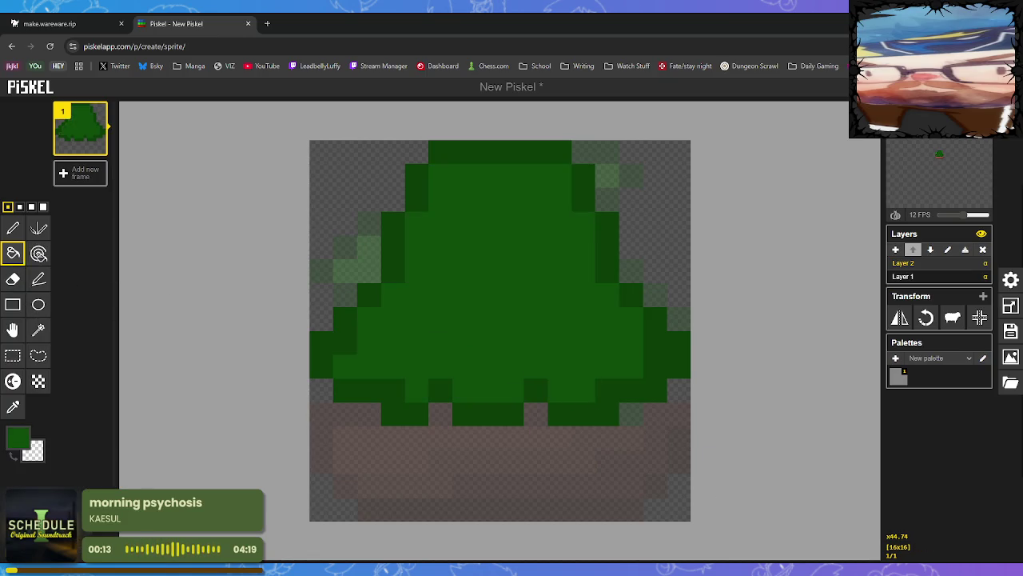
pyautogui.click(17, 438)
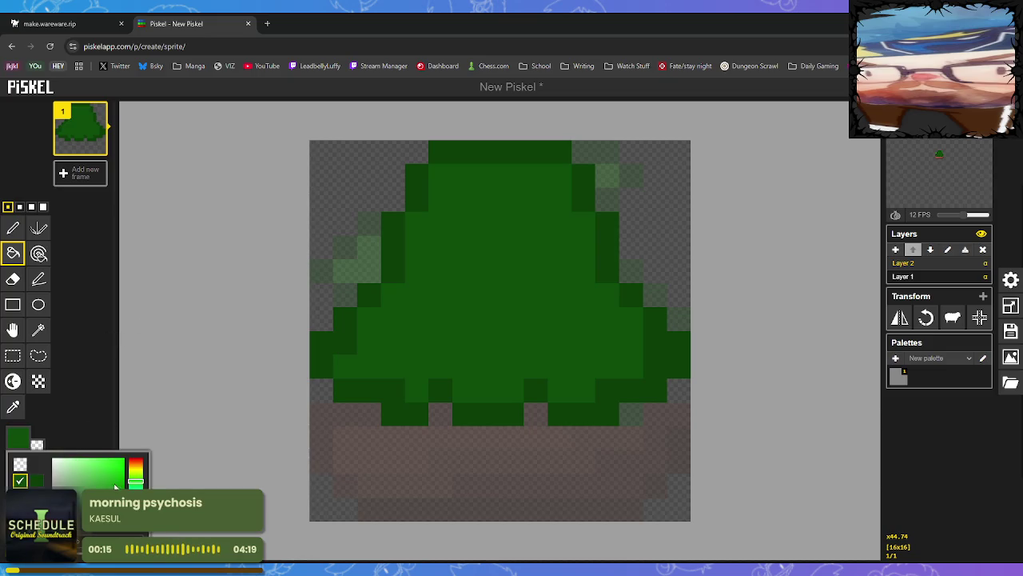
# Choose a bright light green and try, then undo, filling the tree's interior.
pyautogui.click(117, 482)
pyautogui.click(110, 470)
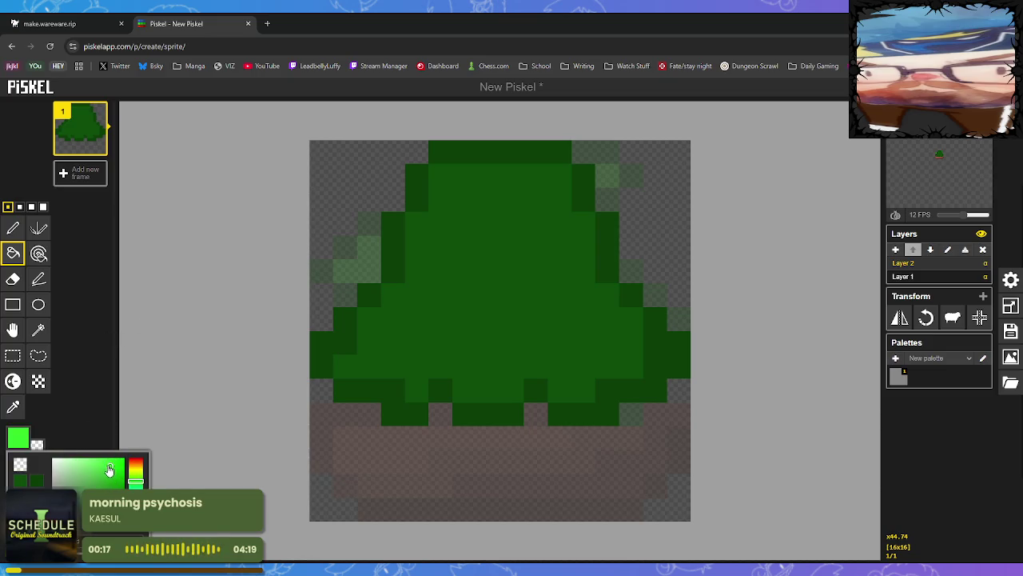
pyautogui.click(494, 224)
pyautogui.hotkey('ctrl', 'z')
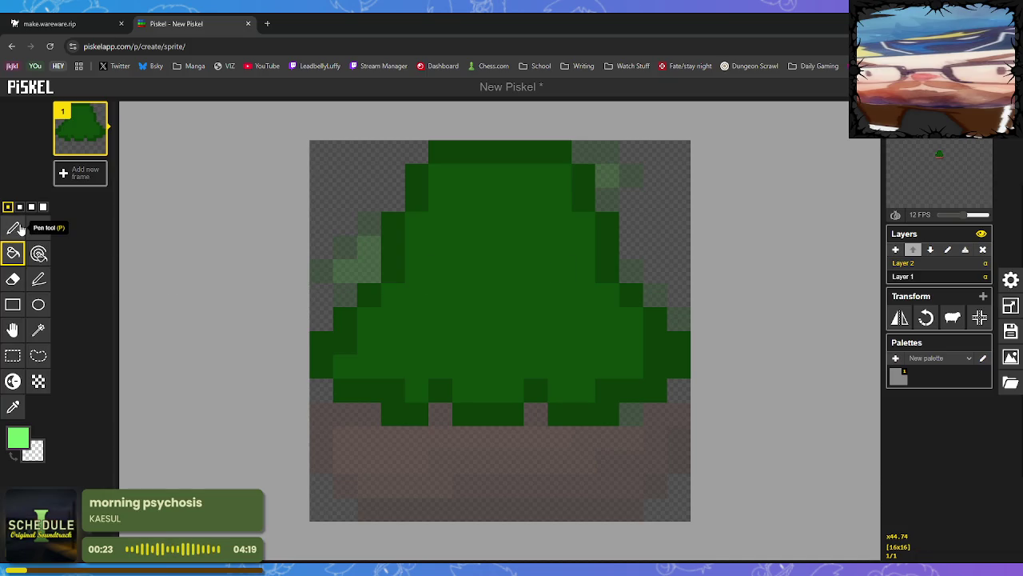
# Paint a light green plus-shaped cross in the middle of the tree.
pyautogui.click(14, 228)
pyautogui.click(488, 224)
pyautogui.click(512, 224)
pyautogui.click(488, 248)
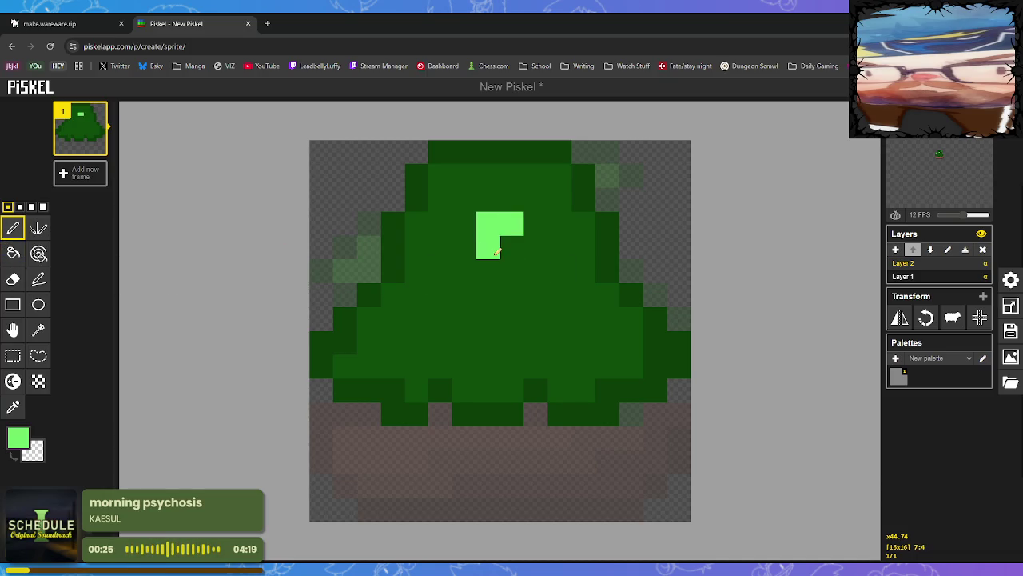
pyautogui.click(512, 247)
pyautogui.click(440, 272)
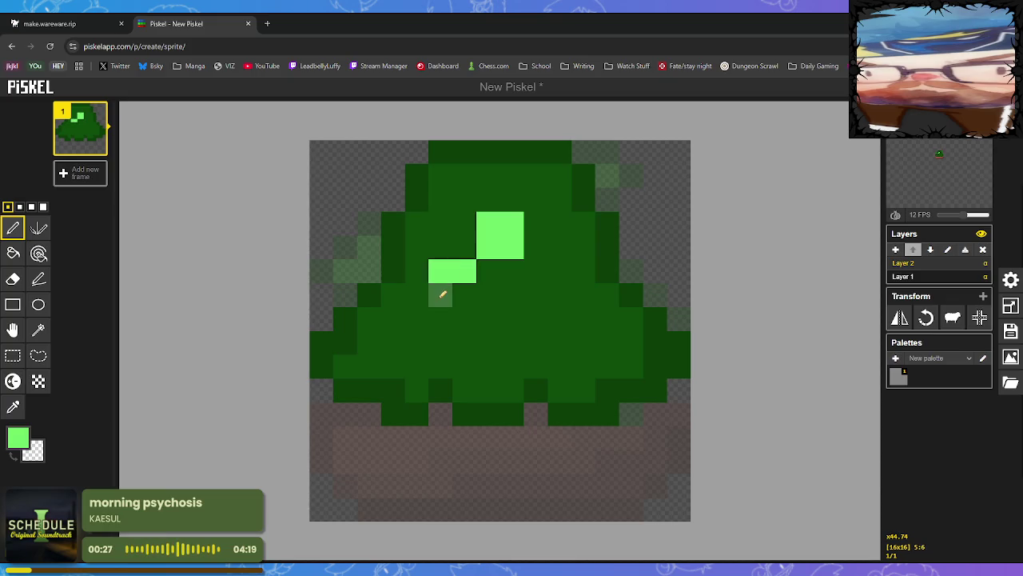
pyautogui.click(440, 296)
pyautogui.click(464, 295)
pyautogui.moveTo(536, 271)
pyautogui.mouseDown()
pyautogui.moveTo(561, 271)
pyautogui.moveTo(486, 338)
pyautogui.moveTo(516, 346)
pyautogui.moveTo(491, 297)
pyautogui.moveTo(512, 295)
pyautogui.mouseUp()
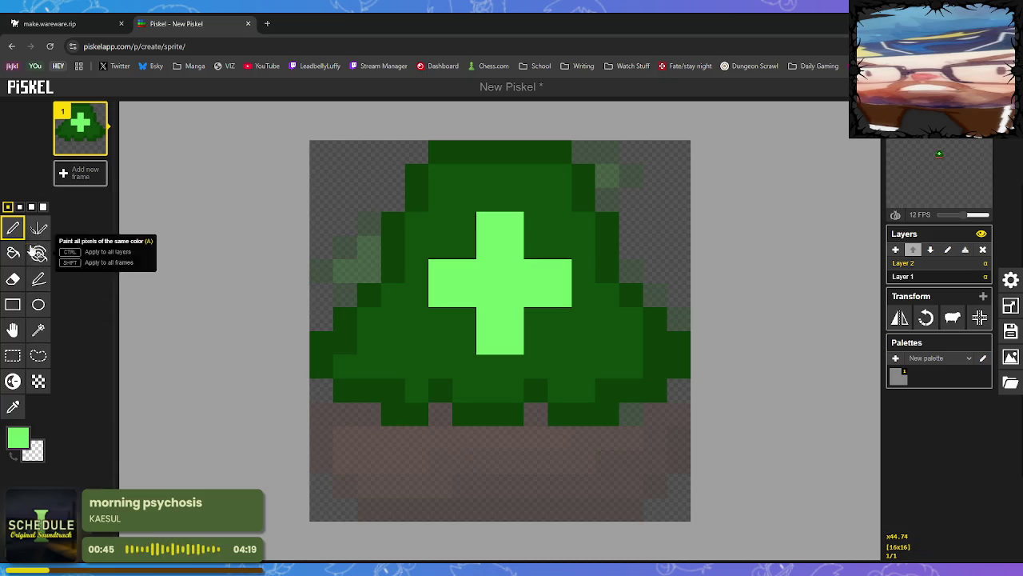
pyautogui.click(19, 439)
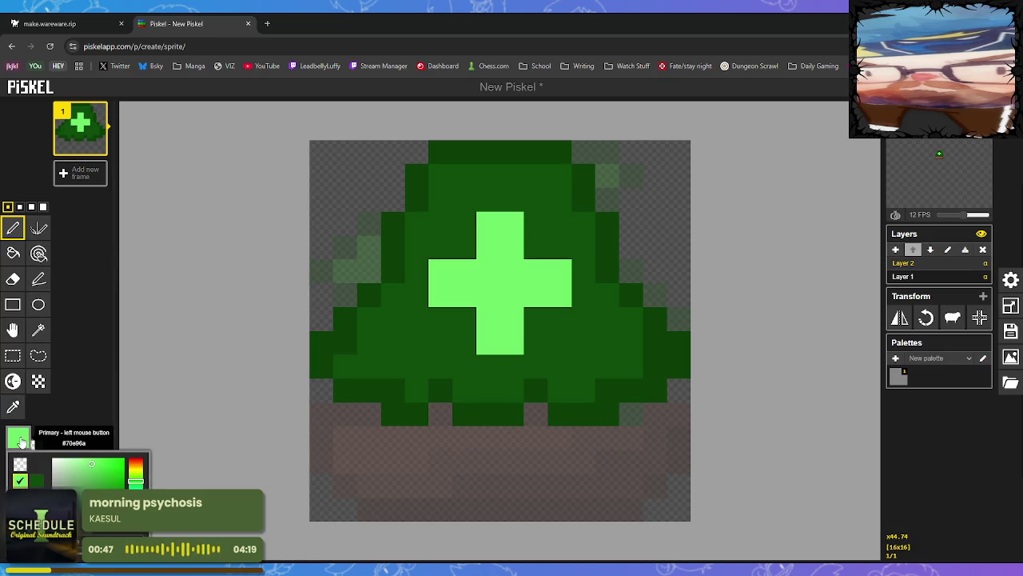
pyautogui.click(83, 474)
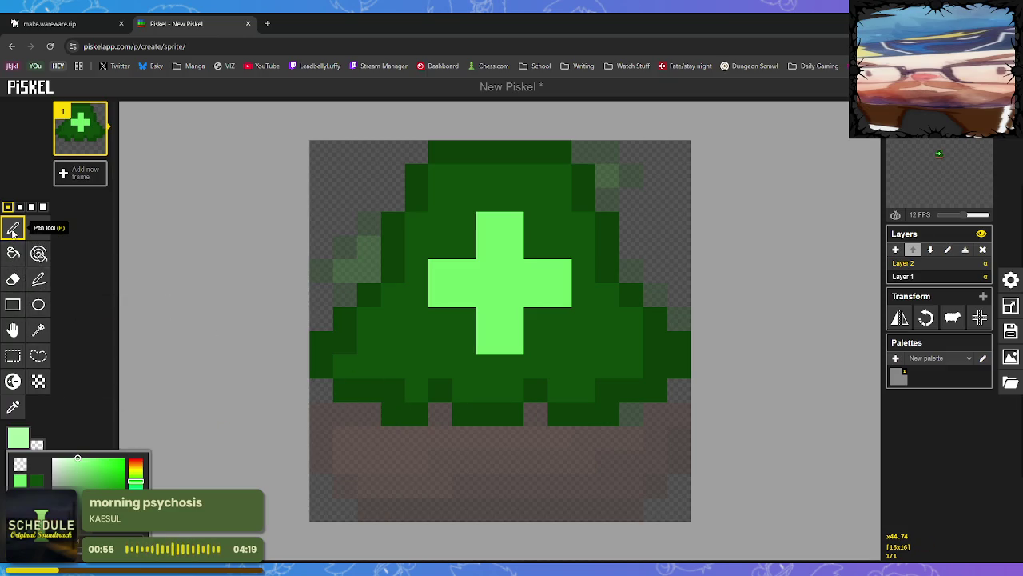
# Try a pale green ellipse in the dirt area, then undo it.
pyautogui.click(14, 233)
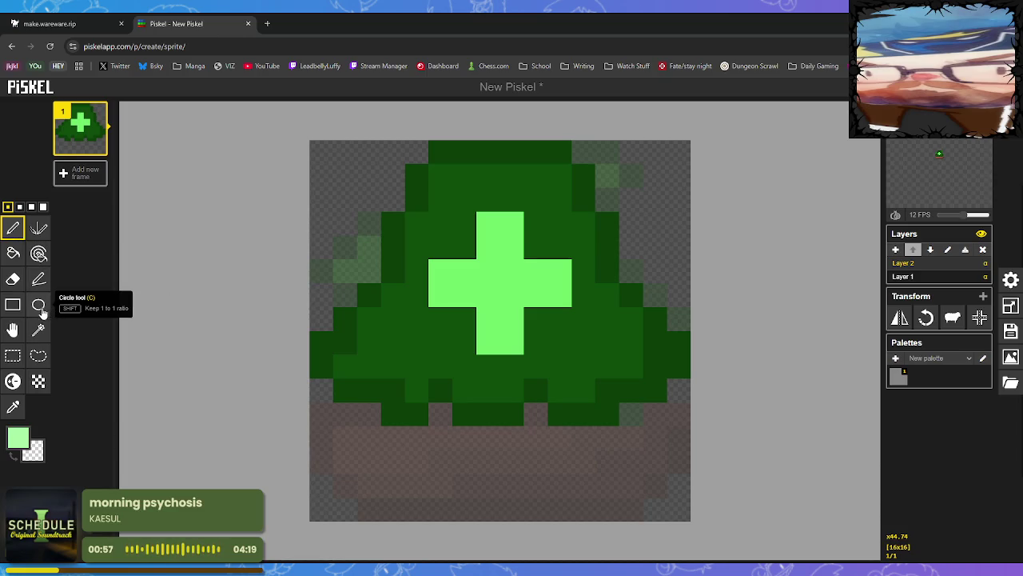
pyautogui.click(39, 310)
pyautogui.moveTo(391, 435)
pyautogui.mouseDown()
pyautogui.moveTo(537, 496)
pyautogui.moveTo(577, 495)
pyautogui.mouseUp()
pyautogui.hotkey('ctrl', 'z')
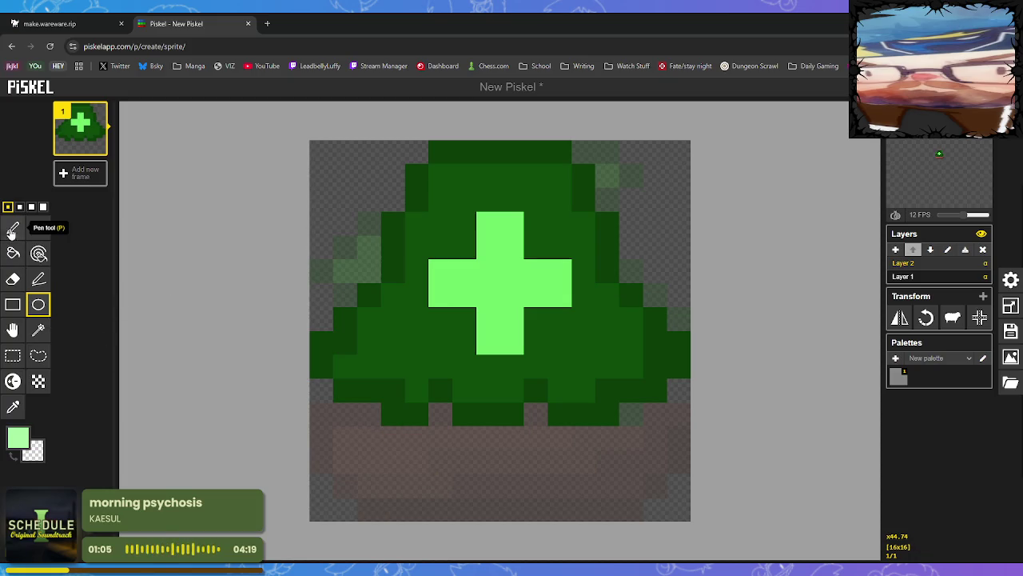
# Paint a pale mint-green bowl-shaped band across the dirt beneath the canopy.
pyautogui.click(13, 228)
pyautogui.click(440, 462)
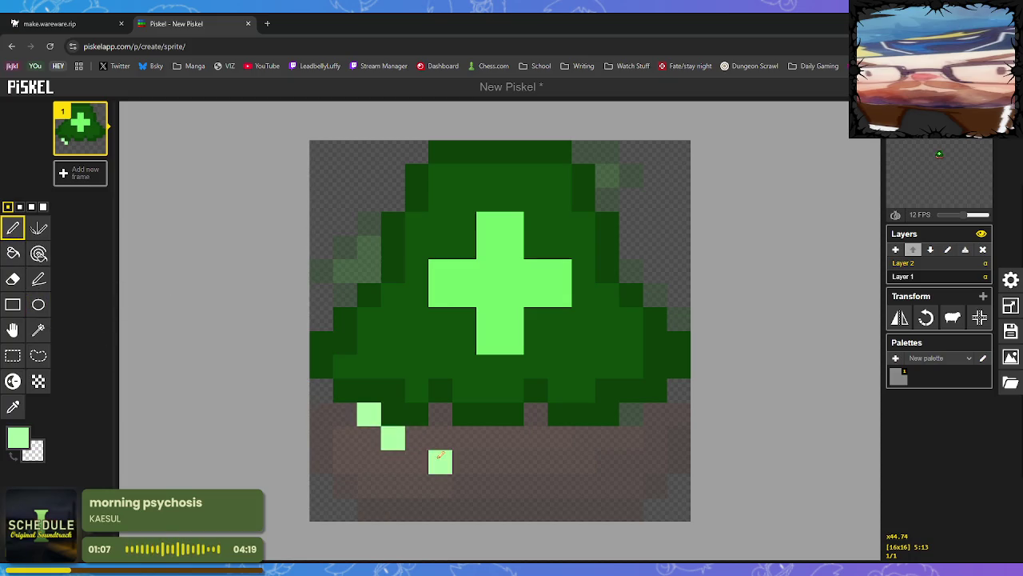
pyautogui.moveTo(489, 461)
pyautogui.mouseDown()
pyautogui.moveTo(571, 459)
pyautogui.moveTo(583, 438)
pyautogui.moveTo(631, 413)
pyautogui.mouseUp()
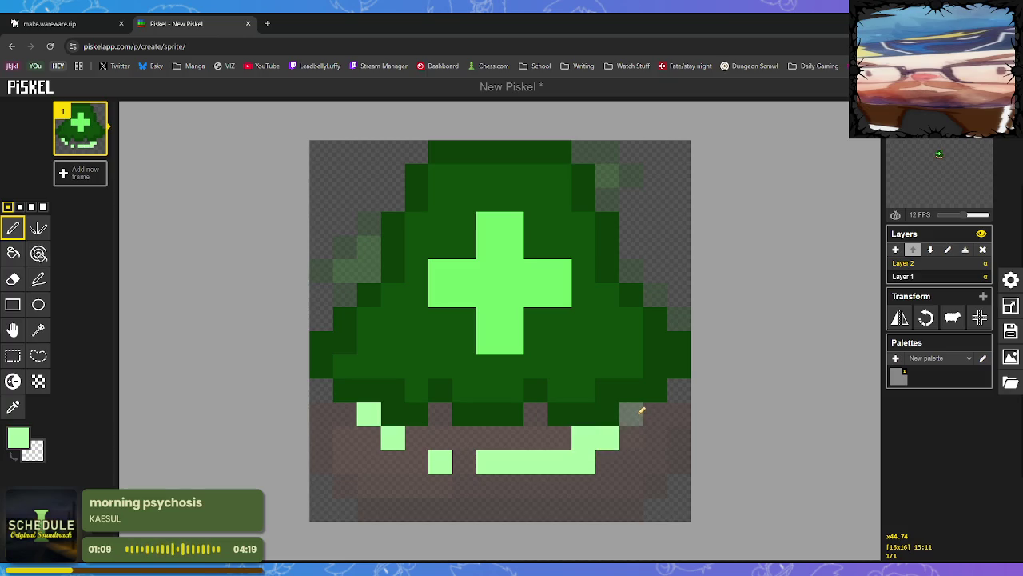
pyautogui.click(465, 462)
pyautogui.click(414, 443)
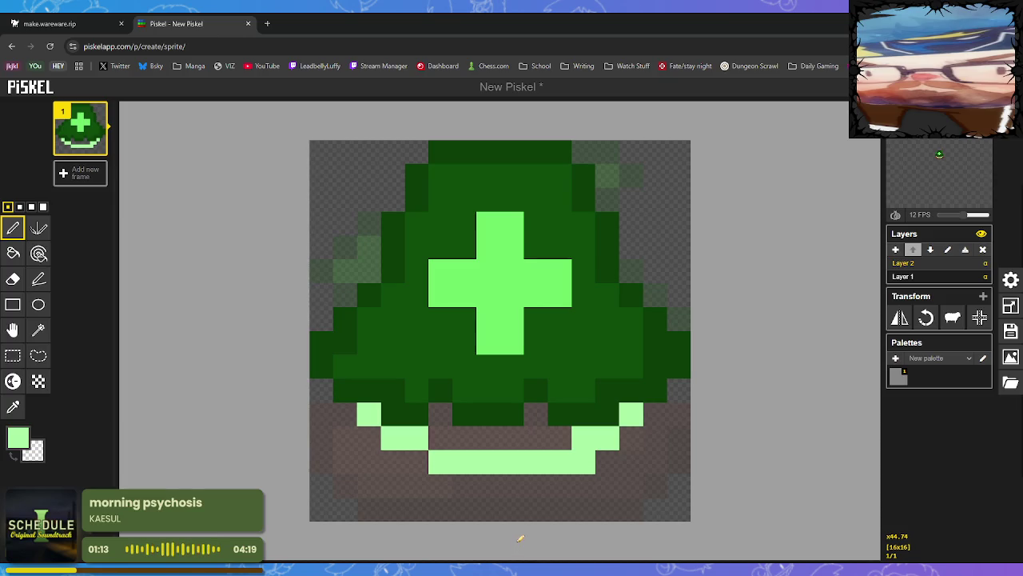
pyautogui.moveTo(441, 438)
pyautogui.mouseDown()
pyautogui.moveTo(445, 418)
pyautogui.moveTo(471, 439)
pyautogui.moveTo(537, 434)
pyautogui.moveTo(536, 416)
pyautogui.mouseUp()
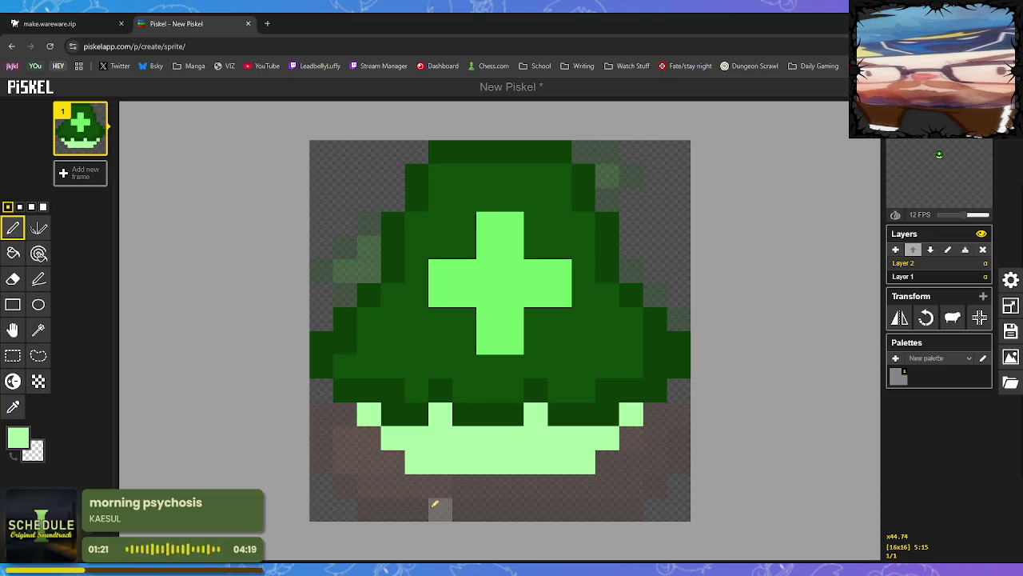
pyautogui.click(13, 305)
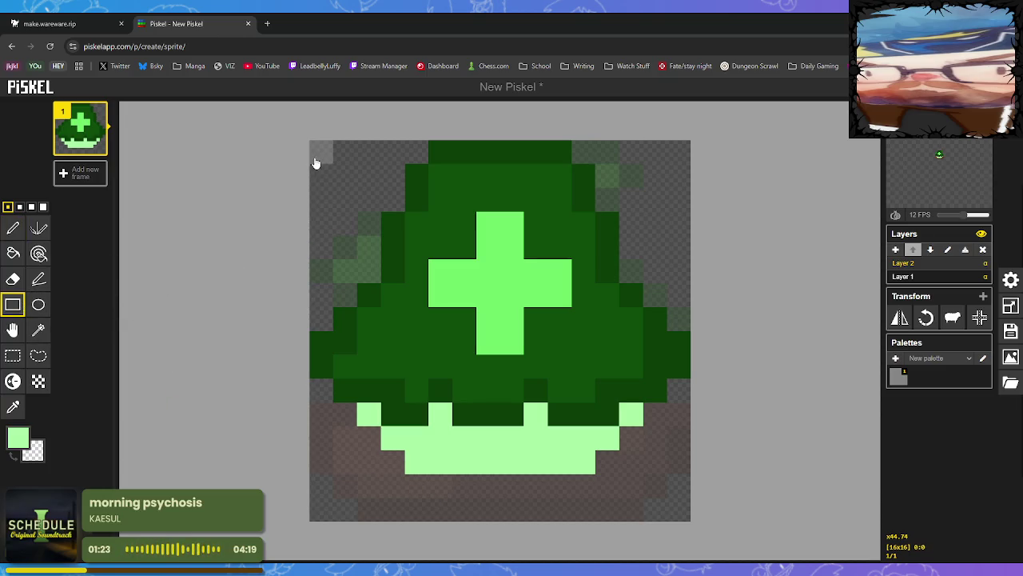
# Select the sprite and move it down two pixel rows, discarding a trial rectangle.
pyautogui.moveTo(316, 163)
pyautogui.mouseDown()
pyautogui.moveTo(578, 201)
pyautogui.moveTo(688, 431)
pyautogui.moveTo(692, 495)
pyautogui.mouseUp()
pyautogui.hotkey('ctrl', 'z')
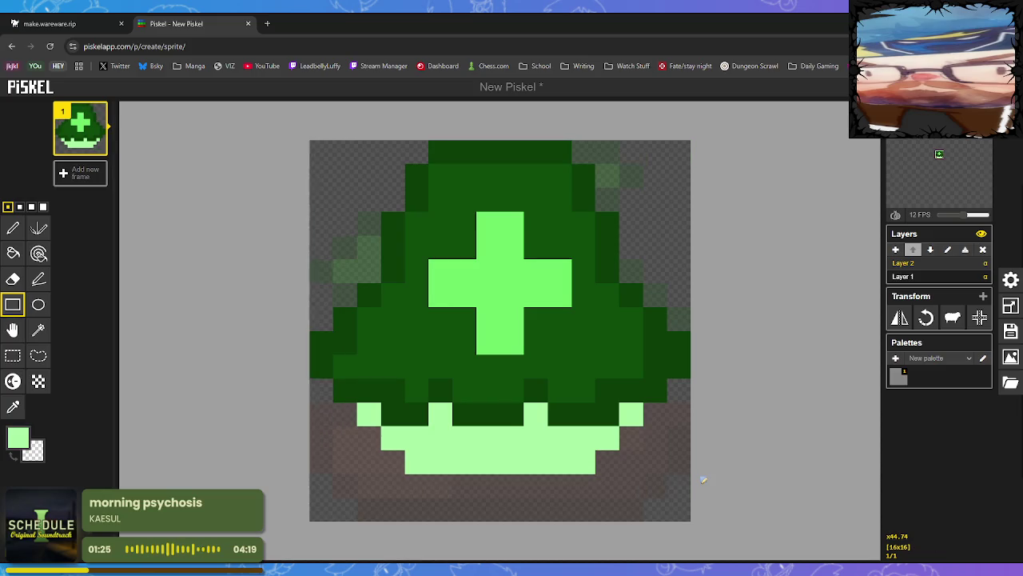
pyautogui.click(13, 355)
pyautogui.moveTo(312, 142); pyautogui.dragTo(679, 461)
pyautogui.moveTo(549, 354); pyautogui.dragTo(553, 381)
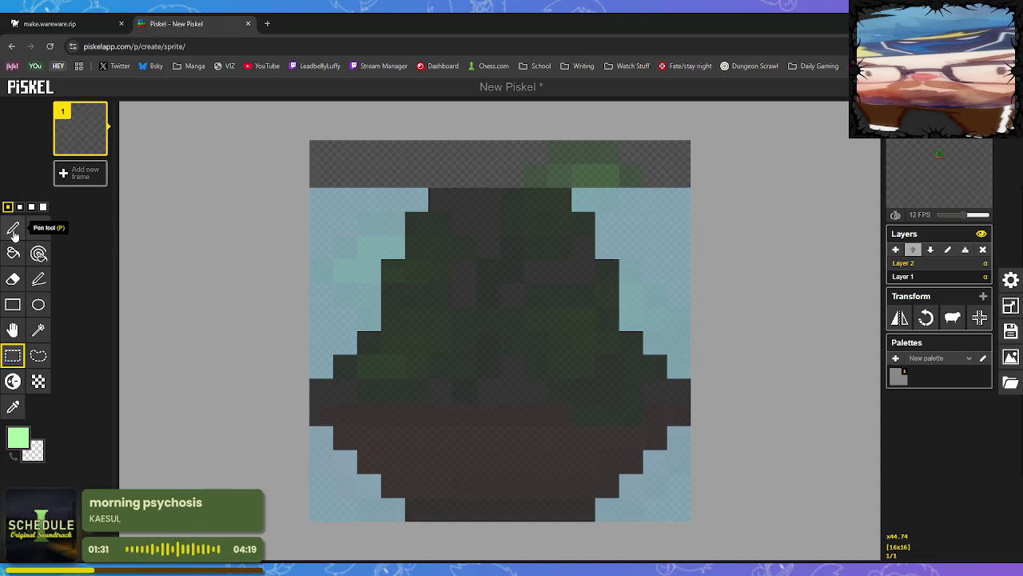
pyautogui.click(13, 229)
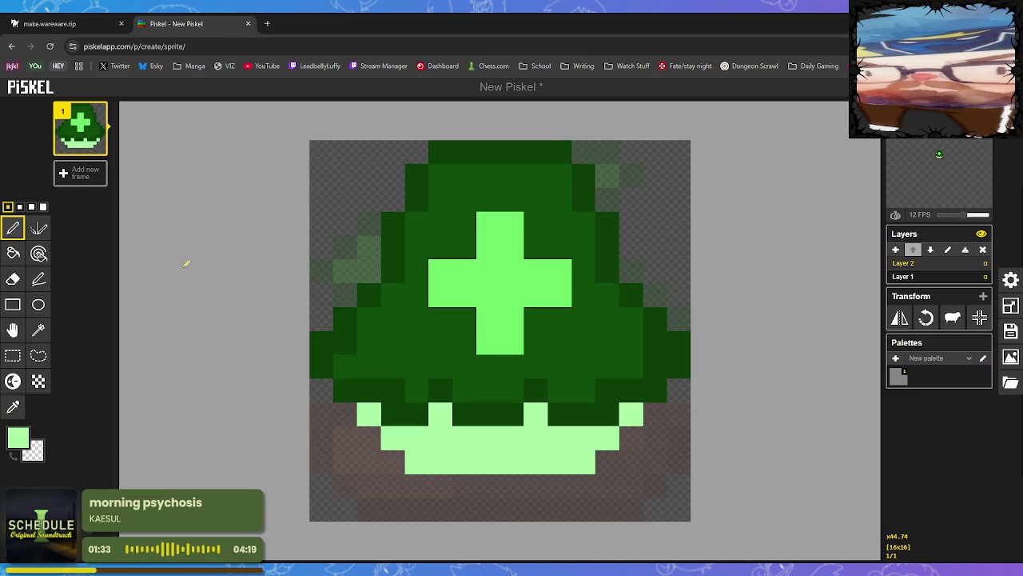
# Nudge the sprite once more into place, then sample dark green from it as the colour.
pyautogui.click(13, 354)
pyautogui.moveTo(328, 161)
pyautogui.mouseDown()
pyautogui.moveTo(560, 240)
pyautogui.moveTo(669, 464)
pyautogui.mouseUp()
pyautogui.moveTo(483, 352)
pyautogui.mouseDown()
pyautogui.moveTo(507, 376)
pyautogui.moveTo(484, 384)
pyautogui.mouseUp()
pyautogui.click(429, 183)
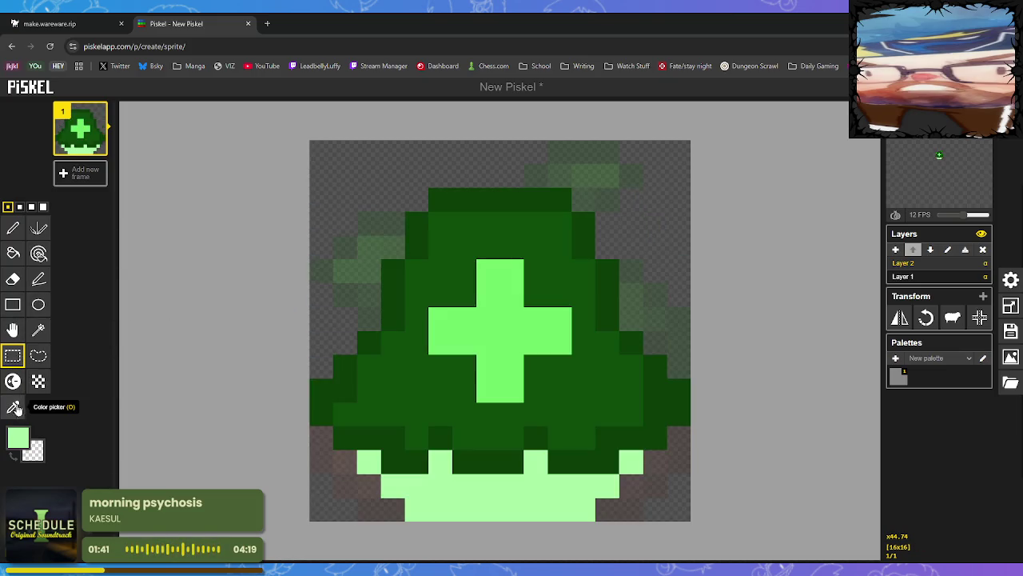
pyautogui.click(13, 407)
pyautogui.click(501, 195)
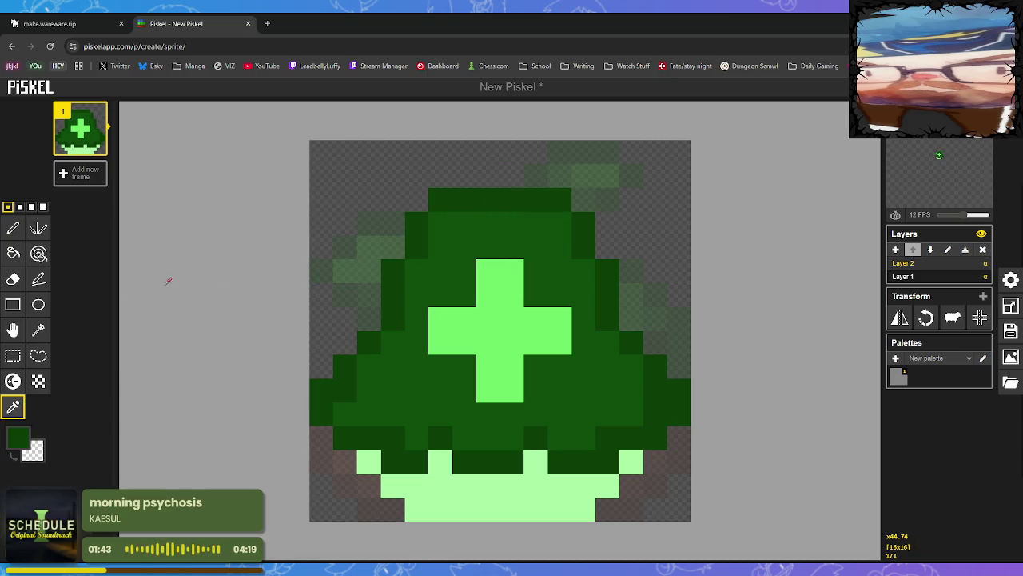
# Draw a dark-green stem on the bell's top and mottle its pale rim with lighter and white pixels.
pyautogui.click(13, 227)
pyautogui.moveTo(497, 191)
pyautogui.mouseDown()
pyautogui.moveTo(497, 168)
pyautogui.moveTo(537, 154)
pyautogui.mouseUp()
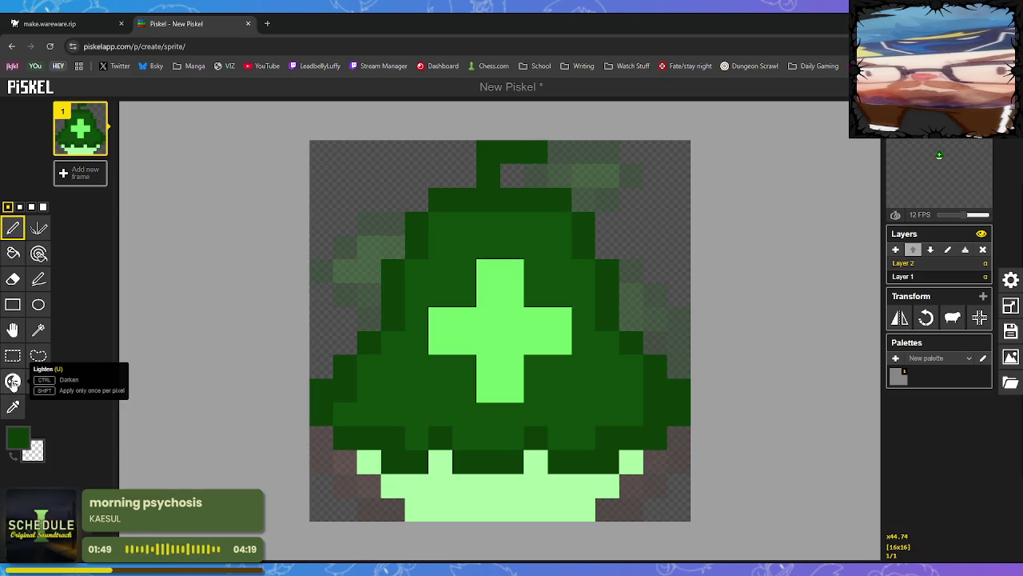
pyautogui.click(13, 381)
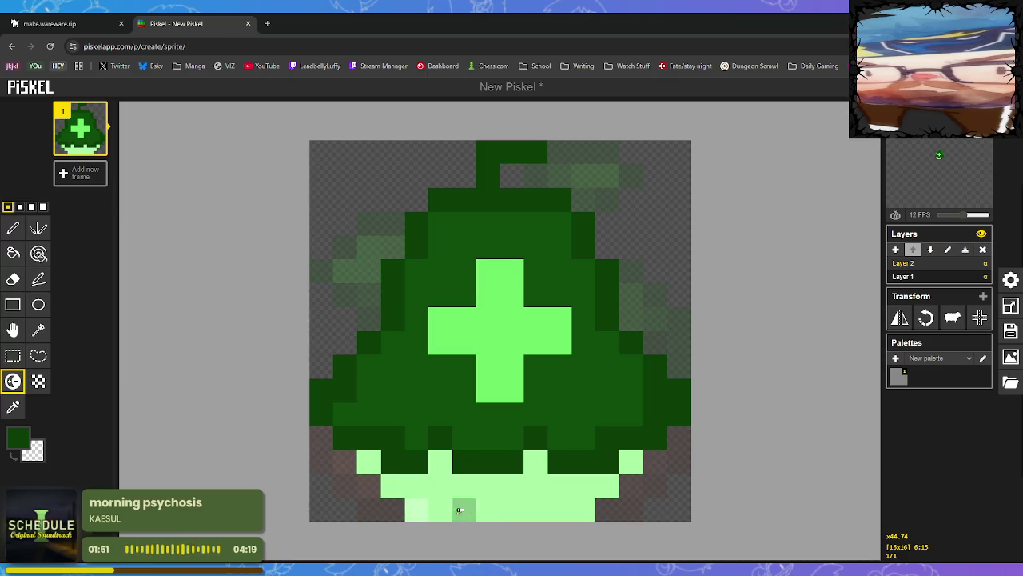
pyautogui.moveTo(460, 509)
pyautogui.mouseDown()
pyautogui.moveTo(558, 507)
pyautogui.moveTo(532, 468)
pyautogui.moveTo(573, 498)
pyautogui.moveTo(621, 464)
pyautogui.moveTo(493, 484)
pyautogui.moveTo(526, 507)
pyautogui.moveTo(440, 464)
pyautogui.moveTo(413, 485)
pyautogui.moveTo(372, 468)
pyautogui.moveTo(442, 518)
pyautogui.mouseUp()
pyautogui.moveTo(495, 497)
pyautogui.mouseDown()
pyautogui.moveTo(486, 507)
pyautogui.moveTo(491, 484)
pyautogui.moveTo(548, 509)
pyautogui.moveTo(533, 485)
pyautogui.moveTo(564, 505)
pyautogui.moveTo(551, 491)
pyautogui.moveTo(419, 491)
pyautogui.mouseUp()
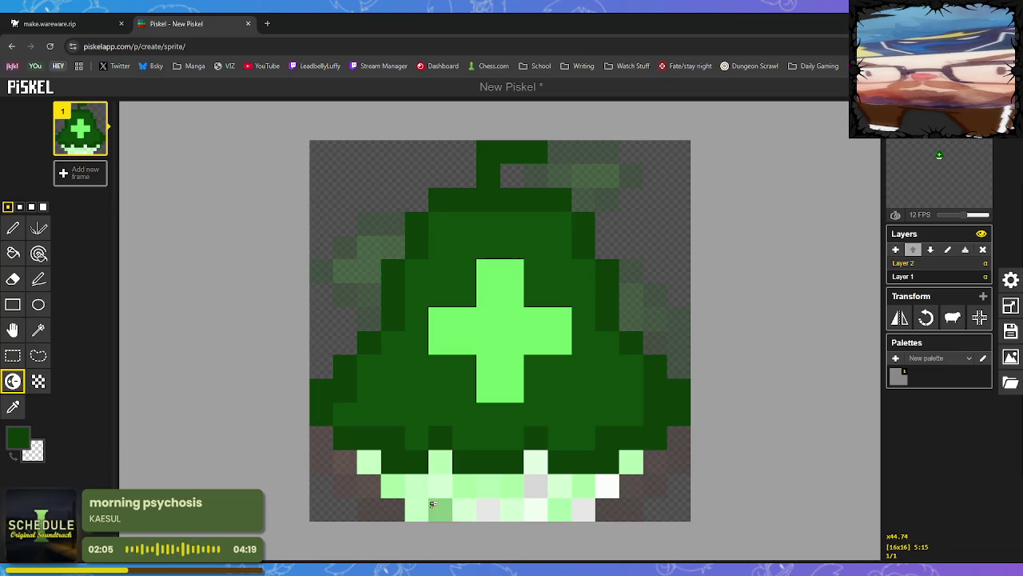
pyautogui.click(417, 509)
pyautogui.moveTo(422, 509); pyautogui.dragTo(441, 515)
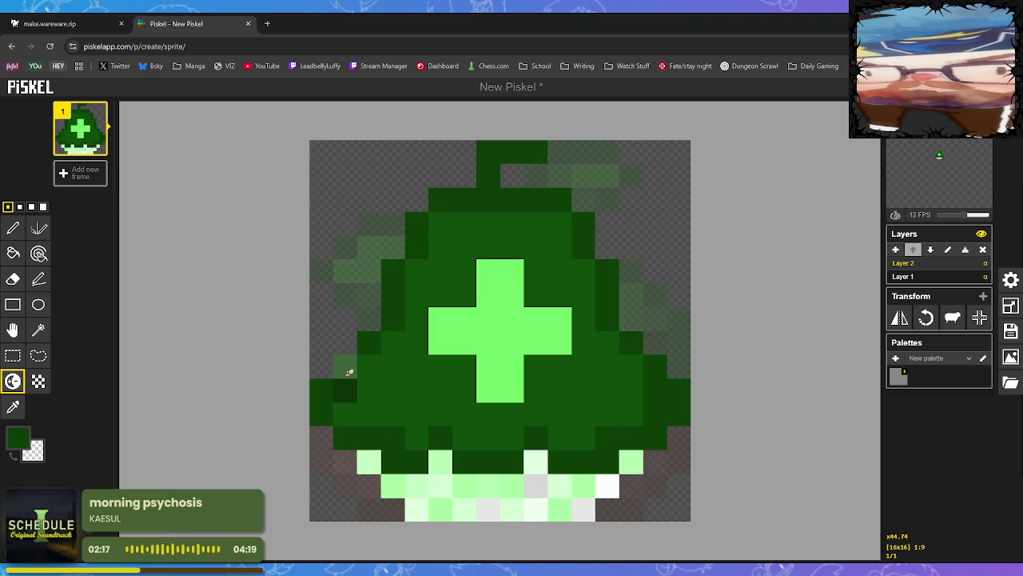
pyautogui.click(13, 407)
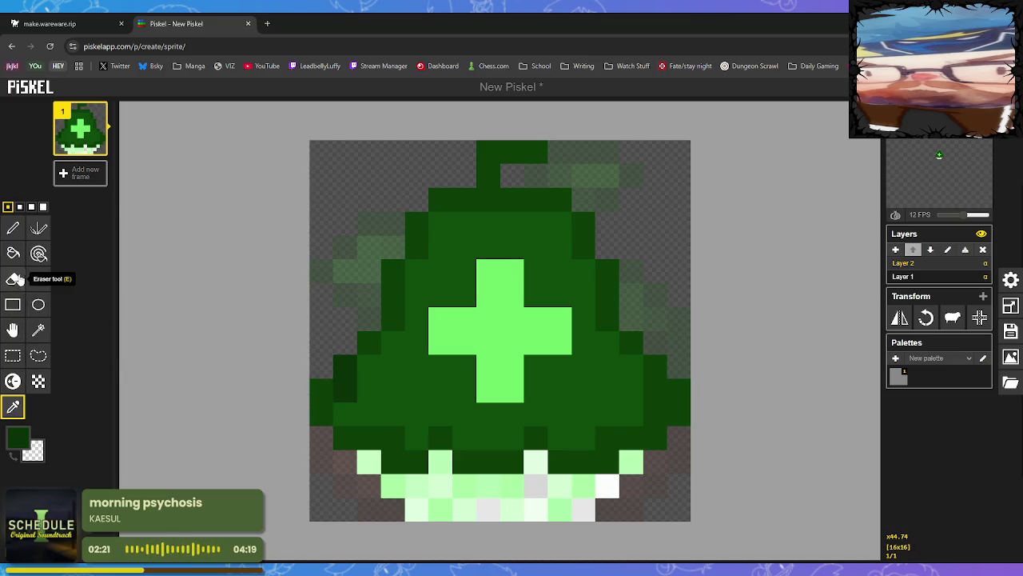
pyautogui.click(14, 254)
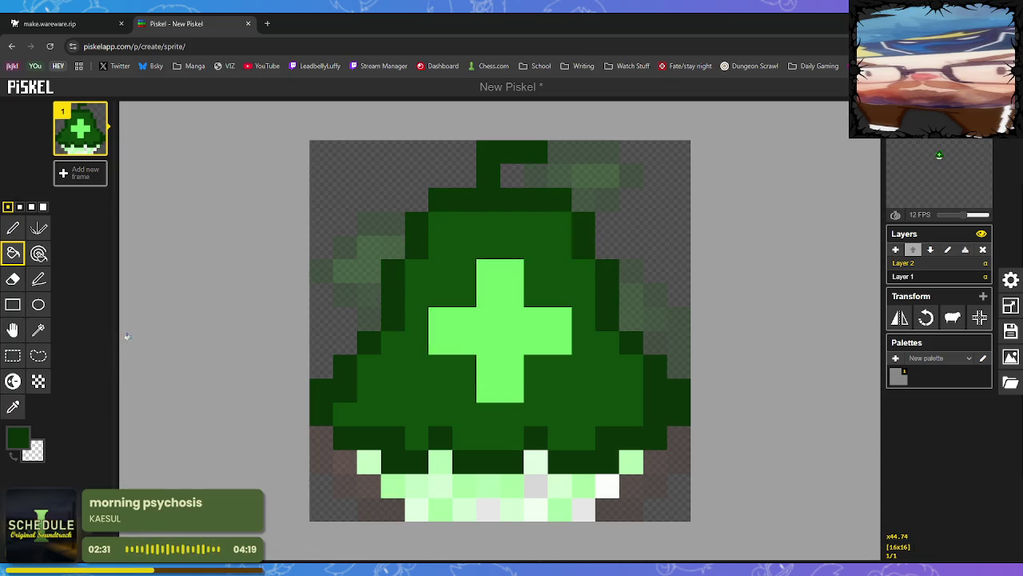
# Lighten scattered pixels across the bell's lower body and below the cross's foot.
pyautogui.click(13, 381)
pyautogui.click(393, 390)
pyautogui.click(368, 366)
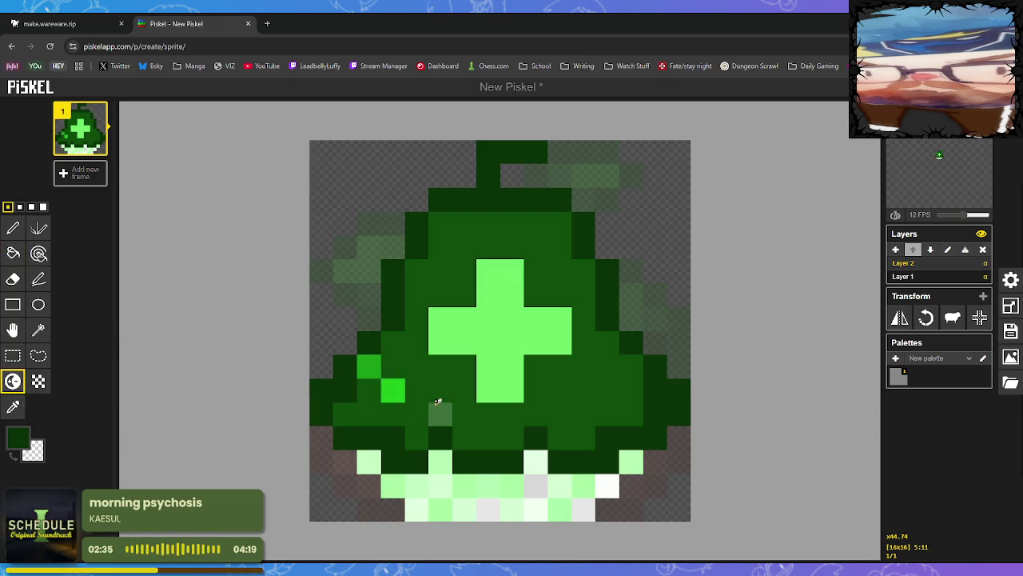
pyautogui.click(416, 366)
pyautogui.click(441, 390)
pyautogui.click(464, 415)
pyautogui.click(440, 366)
pyautogui.click(417, 414)
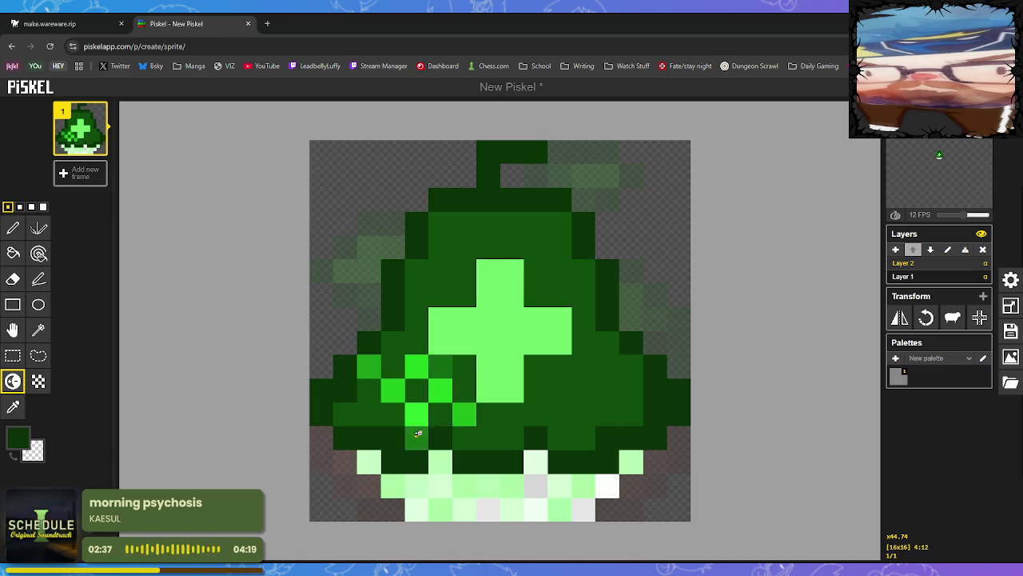
pyautogui.click(416, 440)
pyautogui.click(368, 416)
pyautogui.click(344, 416)
pyautogui.click(392, 416)
pyautogui.click(417, 392)
pyautogui.click(465, 367)
pyautogui.click(464, 392)
pyautogui.click(464, 416)
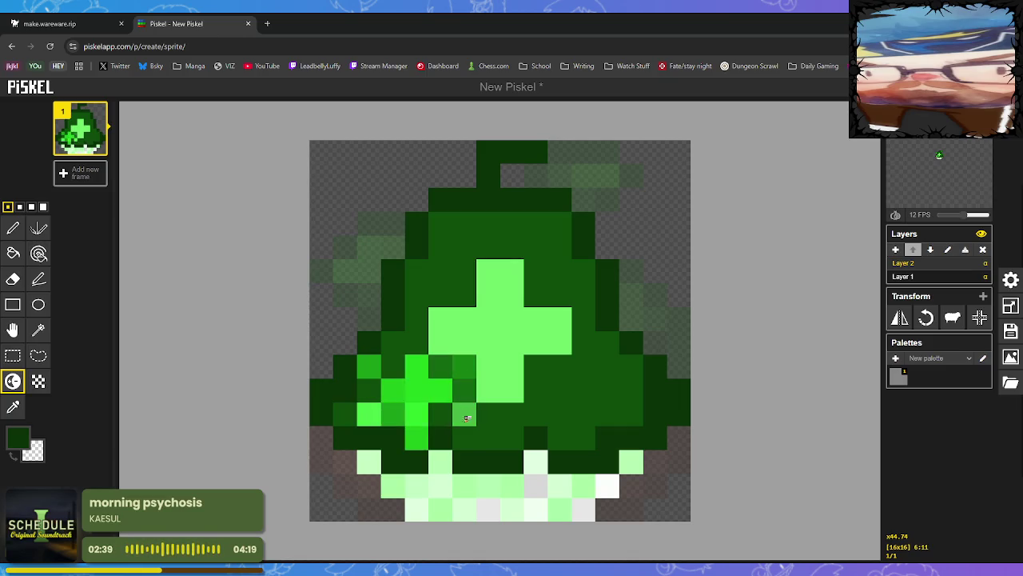
pyautogui.click(465, 440)
pyautogui.click(489, 415)
pyautogui.click(488, 439)
pyautogui.click(513, 416)
pyautogui.click(560, 416)
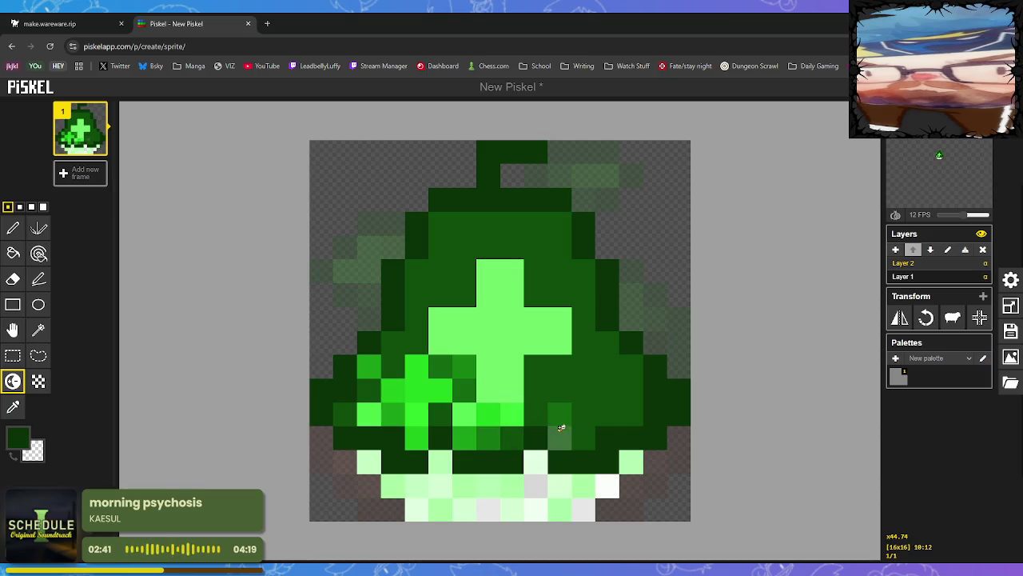
# Lighten pixels to the right of the cross and on the bell's lower right.
pyautogui.click(561, 439)
pyautogui.click(537, 416)
pyautogui.click(538, 367)
pyautogui.click(537, 392)
pyautogui.click(561, 368)
pyautogui.click(561, 392)
pyautogui.click(585, 367)
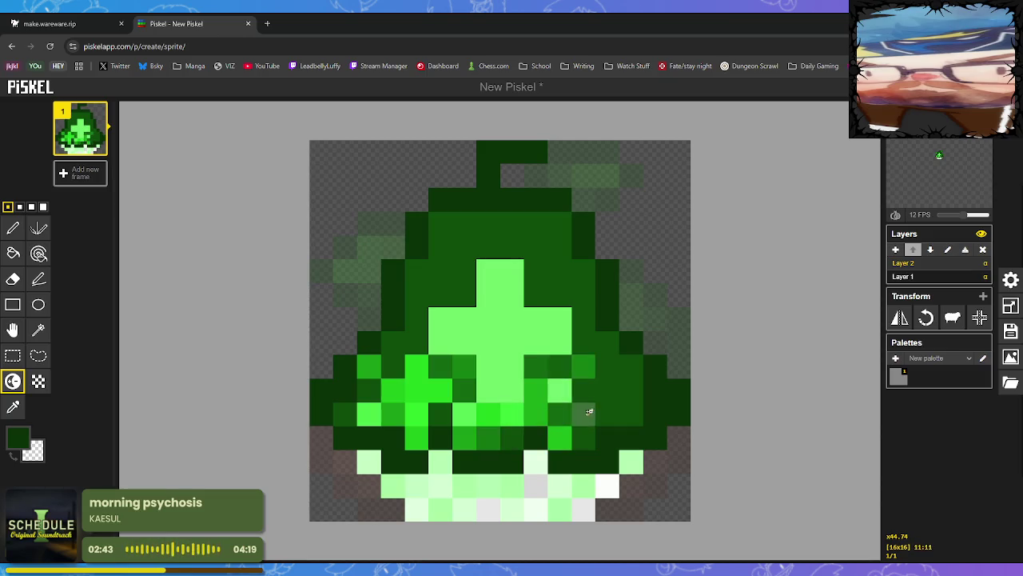
pyautogui.click(584, 439)
pyautogui.click(559, 390)
# Undo stray lightening, re-shade pixels left of the cross, and brighten pixels on the right edge.
pyautogui.hotkey('ctrl', 'z')
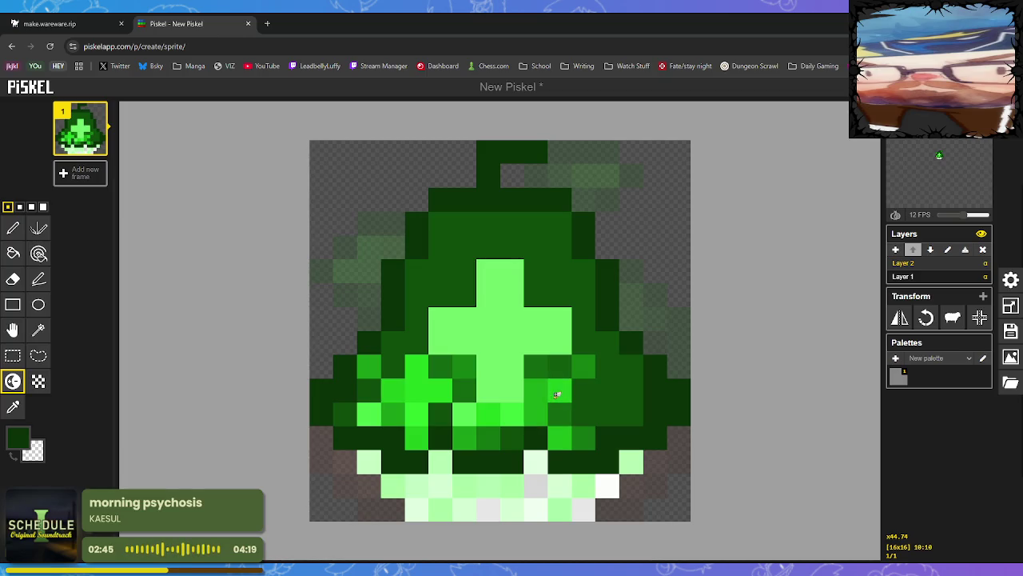
pyautogui.click(439, 390)
pyautogui.hotkey('ctrl', 'z')
pyautogui.keyDown('ctrl'); pyautogui.click(416, 390); pyautogui.keyUp('ctrl')
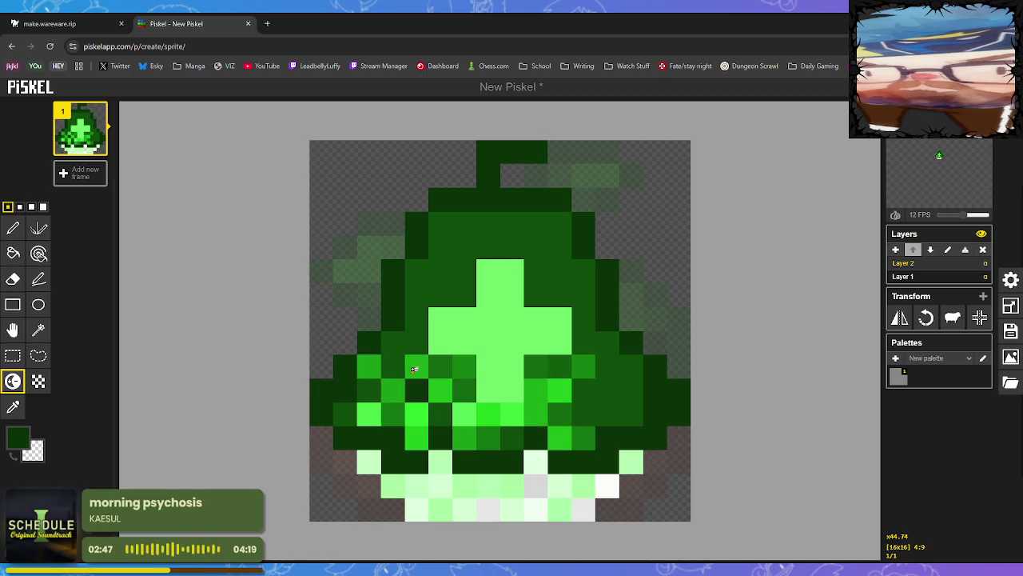
pyautogui.click(422, 390)
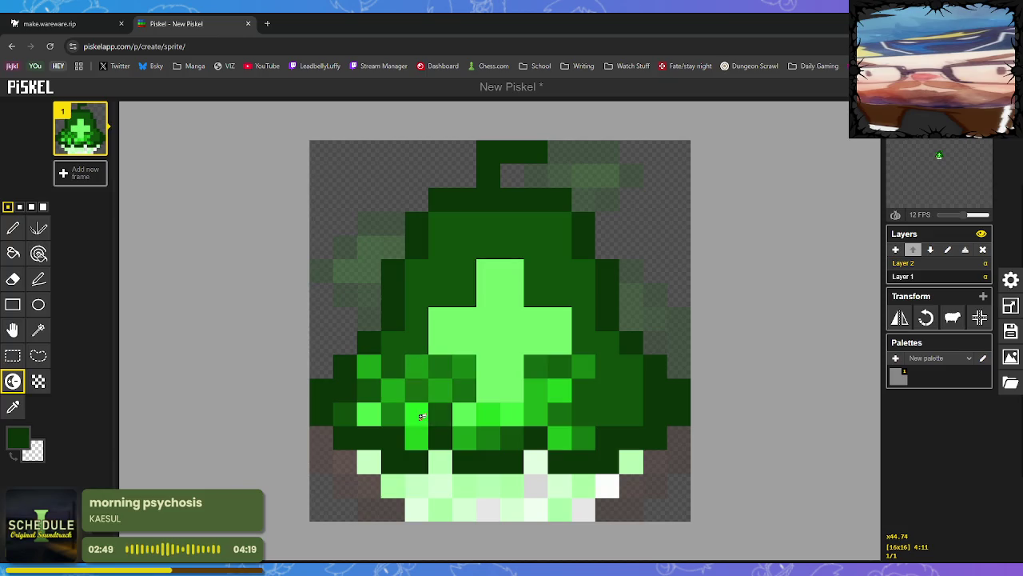
pyautogui.click(612, 389)
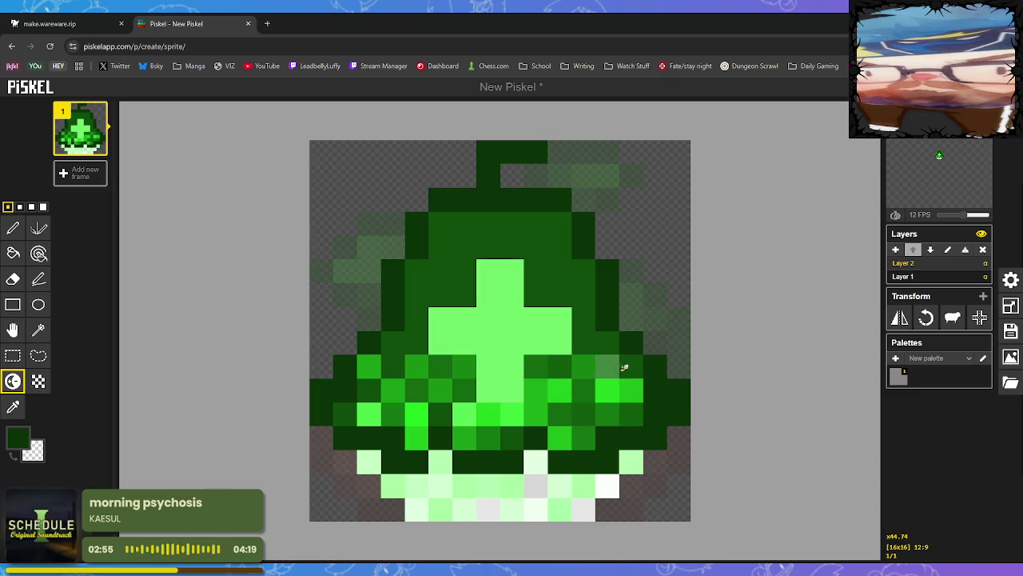
pyautogui.click(624, 367)
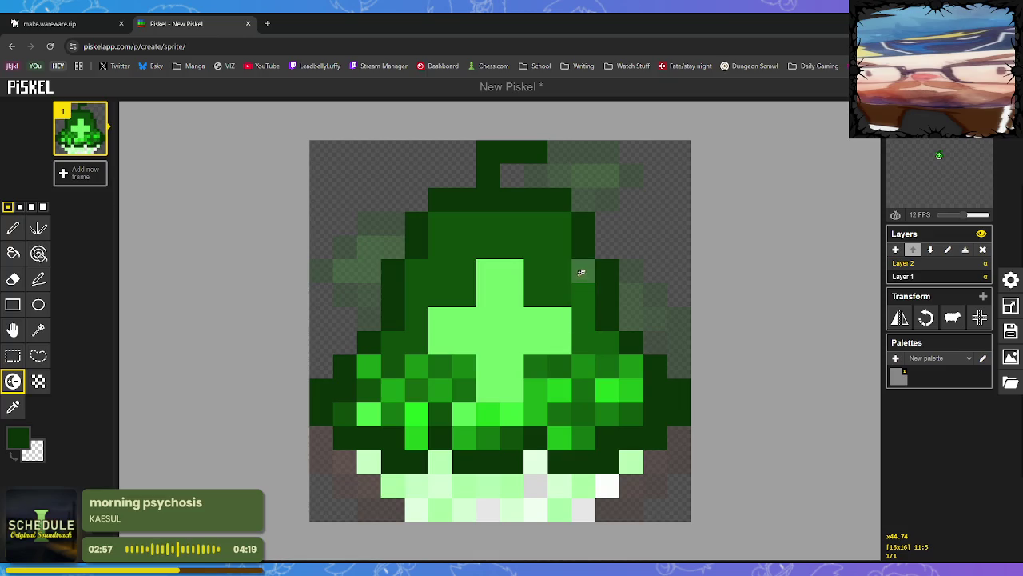
pyautogui.click(553, 289)
# Lighten the bell's upper body, darken its top, and brighten pixels beside the cross's lower arm.
pyautogui.moveTo(543, 260)
pyautogui.mouseDown()
pyautogui.moveTo(560, 248)
pyautogui.moveTo(533, 229)
pyautogui.moveTo(446, 235)
pyautogui.moveTo(480, 245)
pyautogui.moveTo(510, 238)
pyautogui.moveTo(424, 275)
pyautogui.moveTo(416, 336)
pyautogui.moveTo(399, 343)
pyautogui.moveTo(418, 343)
pyautogui.moveTo(453, 293)
pyautogui.moveTo(393, 384)
pyautogui.moveTo(395, 365)
pyautogui.moveTo(365, 393)
pyautogui.moveTo(429, 387)
pyautogui.moveTo(576, 243)
pyautogui.moveTo(560, 253)
pyautogui.moveTo(571, 272)
pyautogui.moveTo(536, 228)
pyautogui.mouseUp()
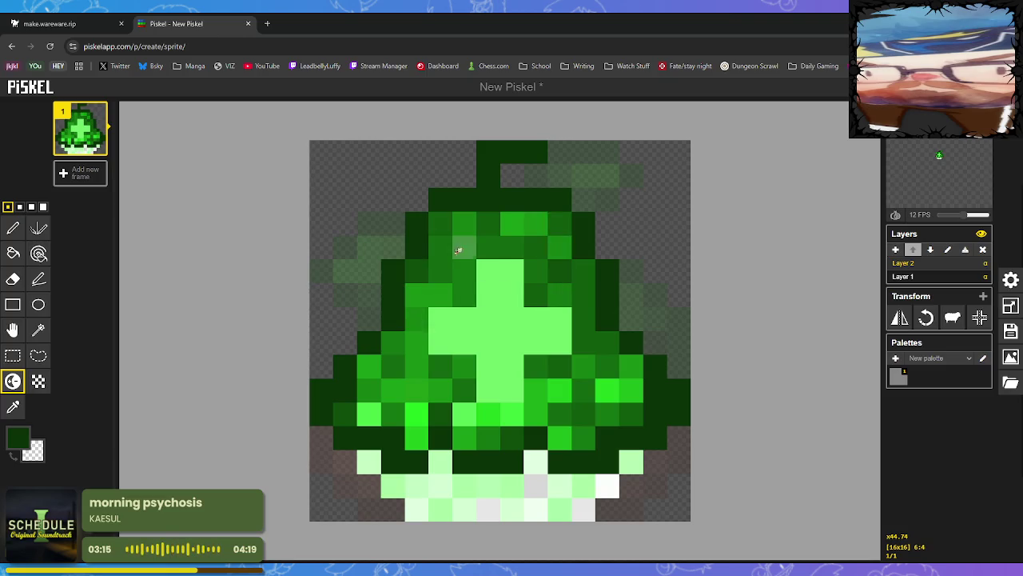
pyautogui.moveTo(466, 247)
pyautogui.mouseDown()
pyautogui.moveTo(494, 224)
pyautogui.moveTo(532, 224)
pyautogui.moveTo(424, 292)
pyautogui.moveTo(464, 272)
pyautogui.mouseUp()
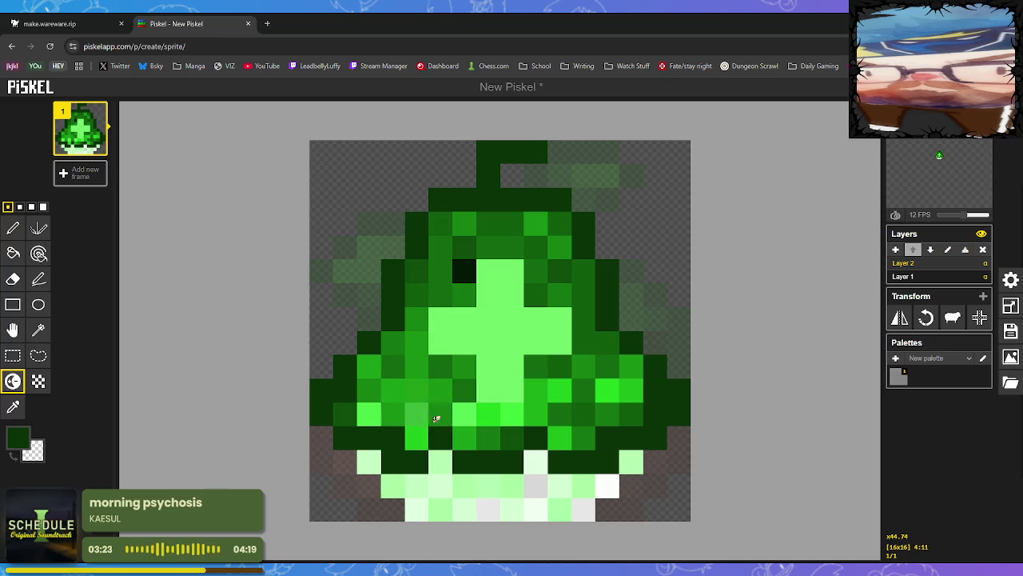
pyautogui.moveTo(416, 414); pyautogui.dragTo(507, 425)
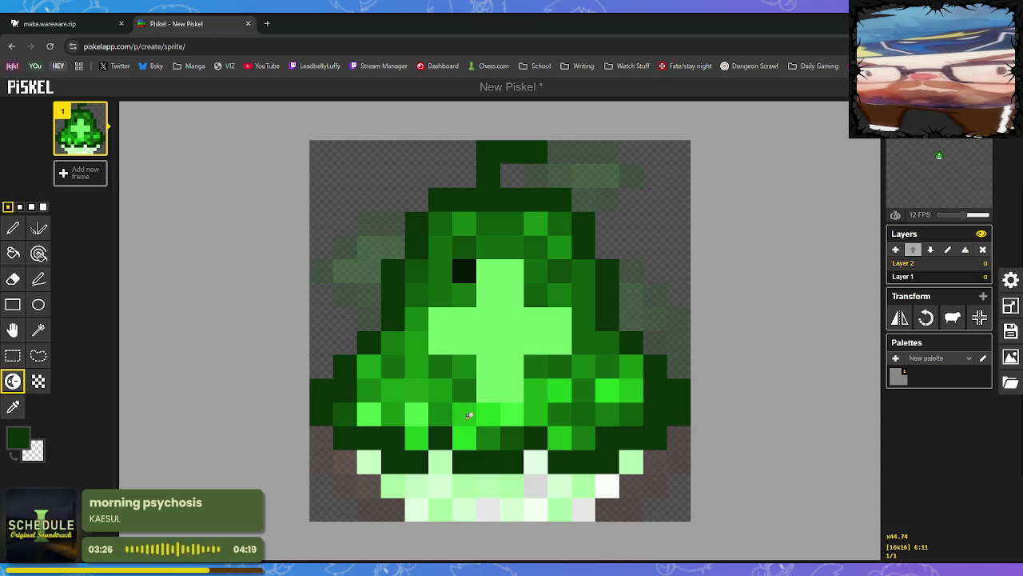
pyautogui.scroll(-3, 623, 436)
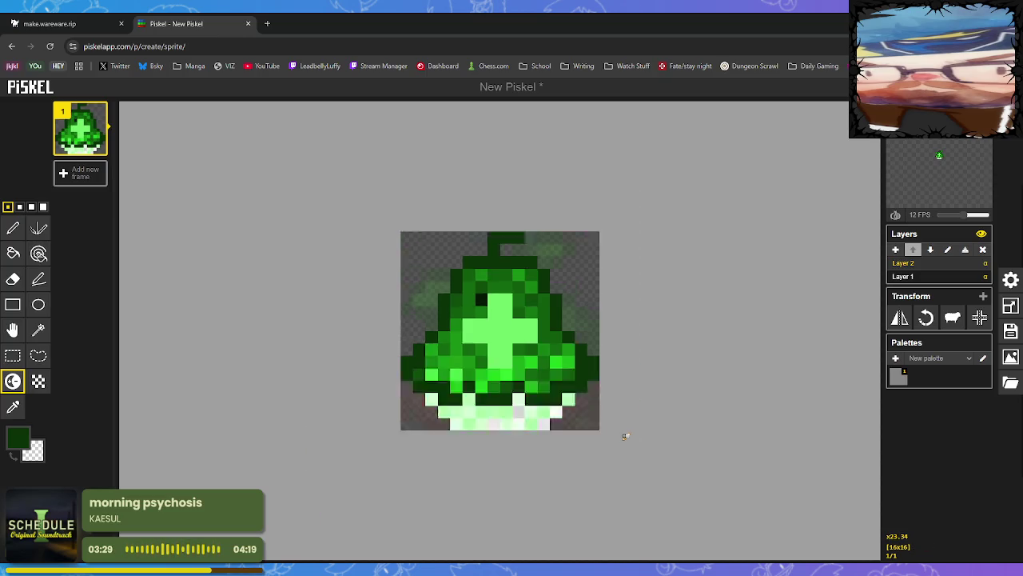
# Repaint the near-black pixel beside the cross with sampled medium green and show PNG export at 16x16.
pyautogui.scroll(-3, 626, 436)
pyautogui.scroll(5, 621, 432)
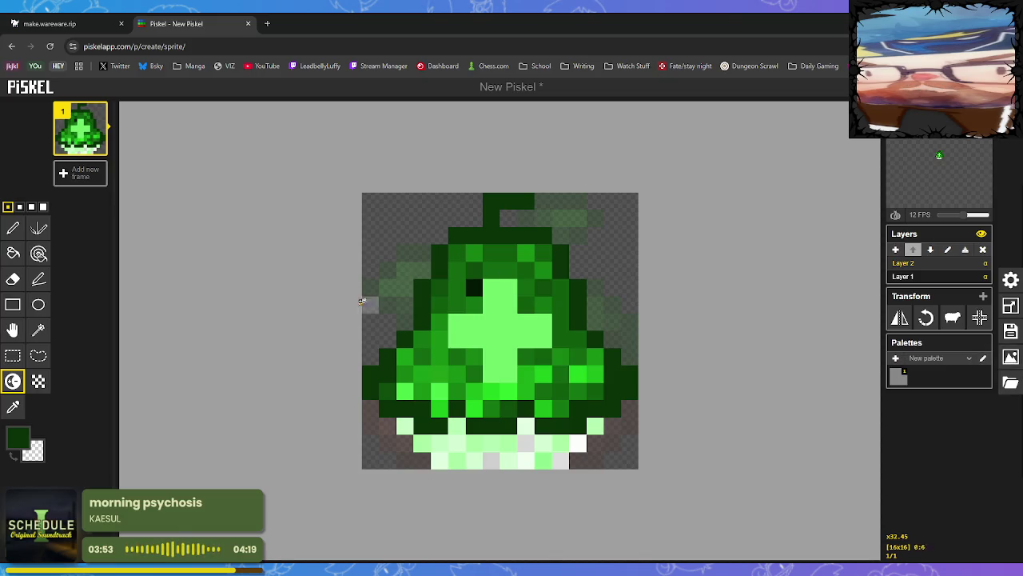
pyautogui.click(13, 407)
pyautogui.click(472, 307)
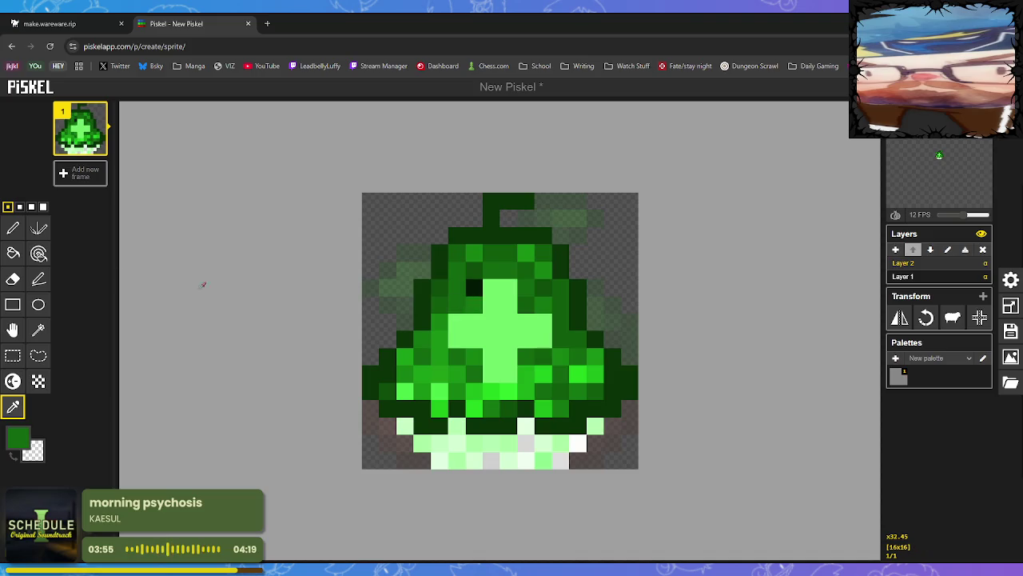
pyautogui.click(14, 229)
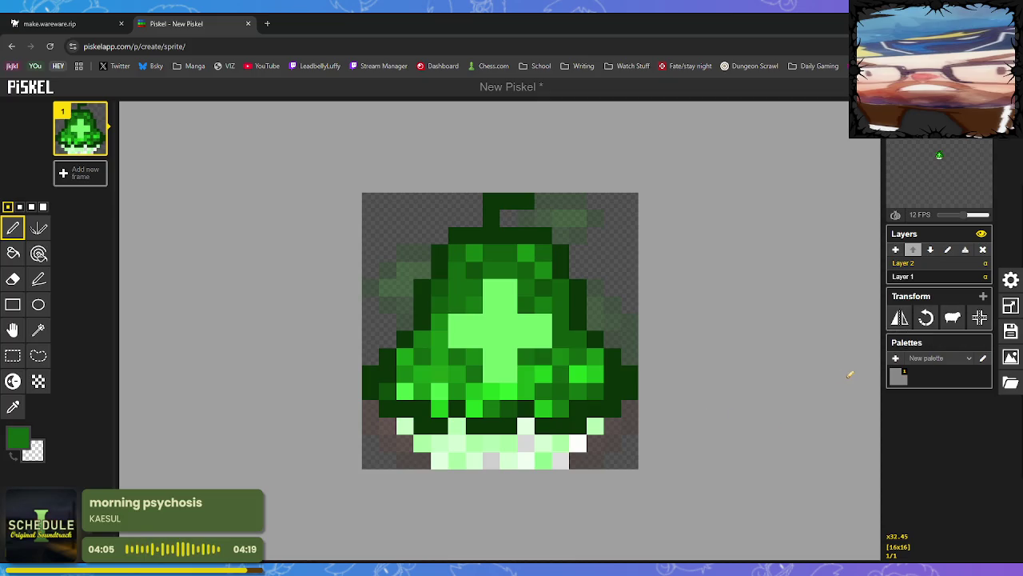
pyautogui.click(1011, 357)
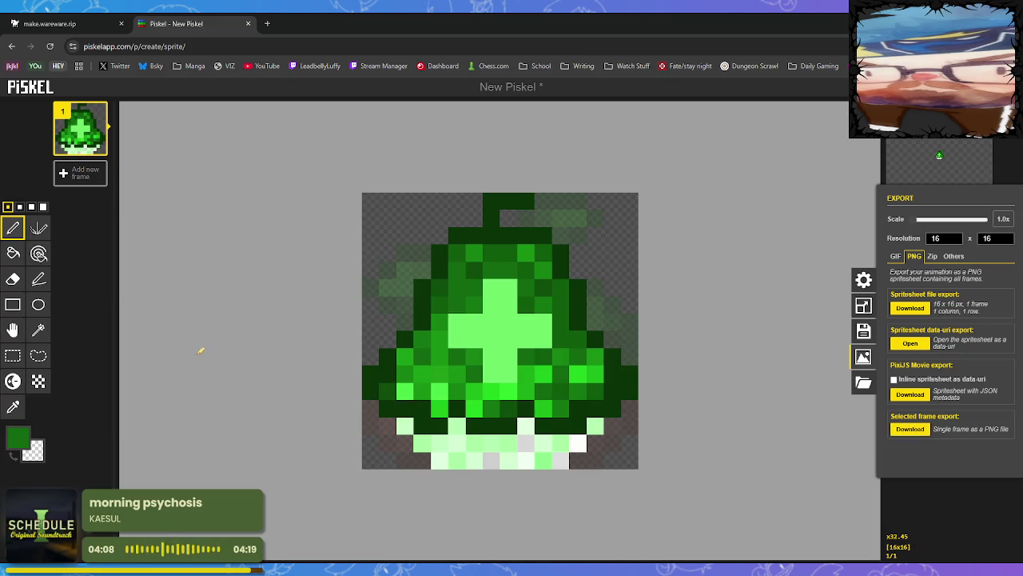
# Close the export panel, delete the plant layer, and reopen the export settings.
pyautogui.click(863, 356)
pyautogui.click(916, 276)
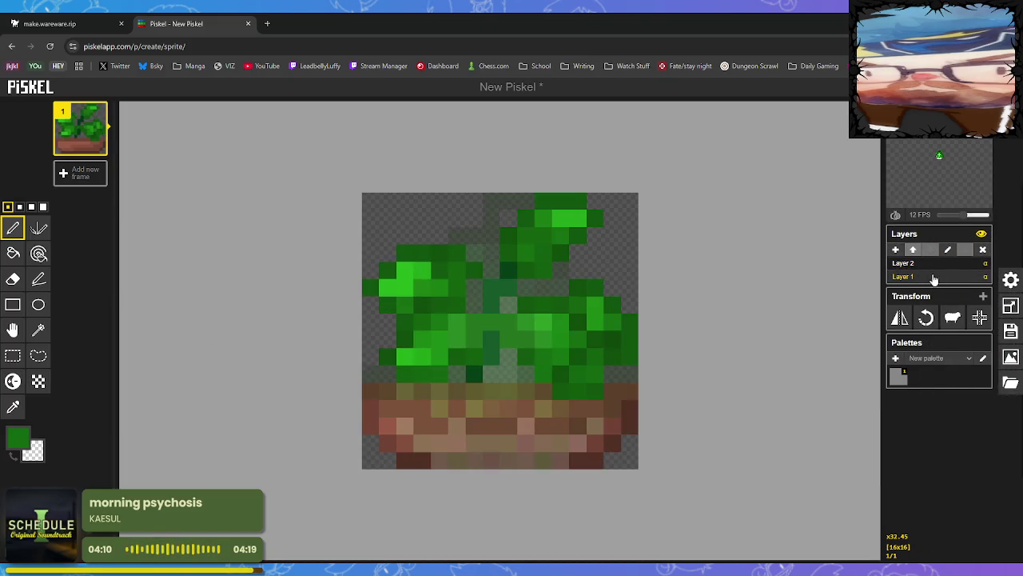
pyautogui.click(985, 250)
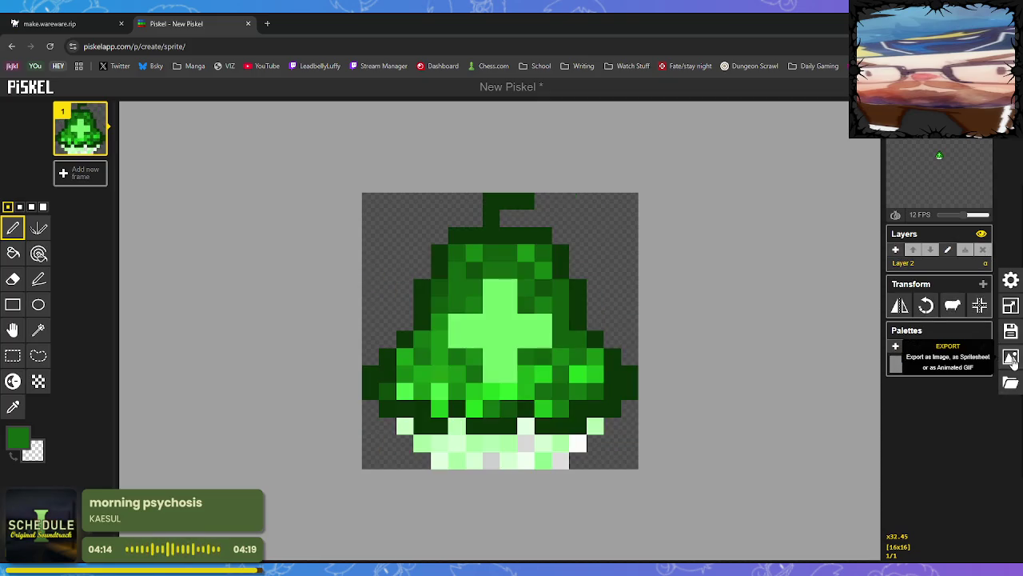
pyautogui.click(1012, 357)
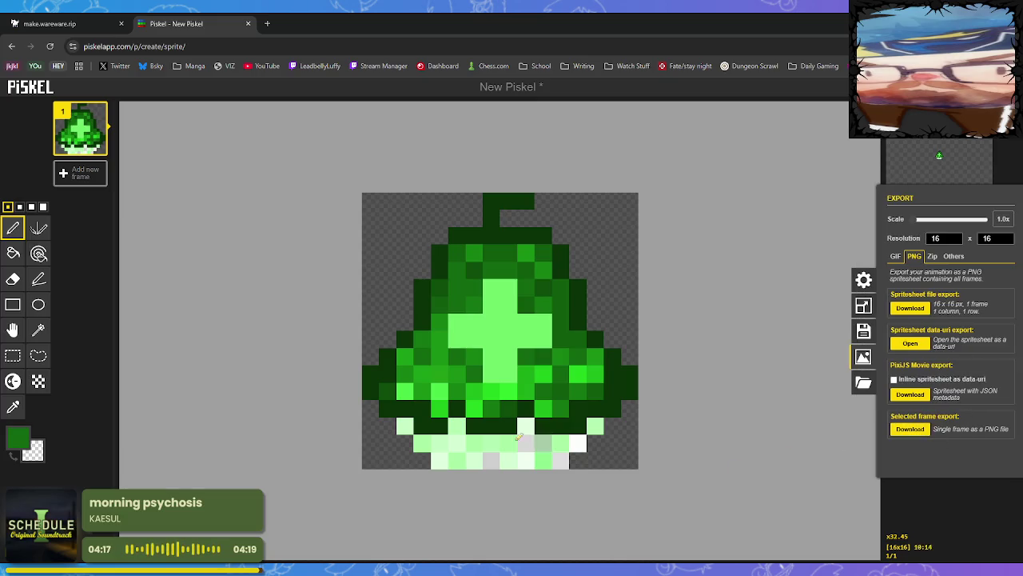
# Darken the pale pixels along the bell's bottom rows with the Lighten/Darken tool.
pyautogui.click(14, 406)
pyautogui.click(13, 380)
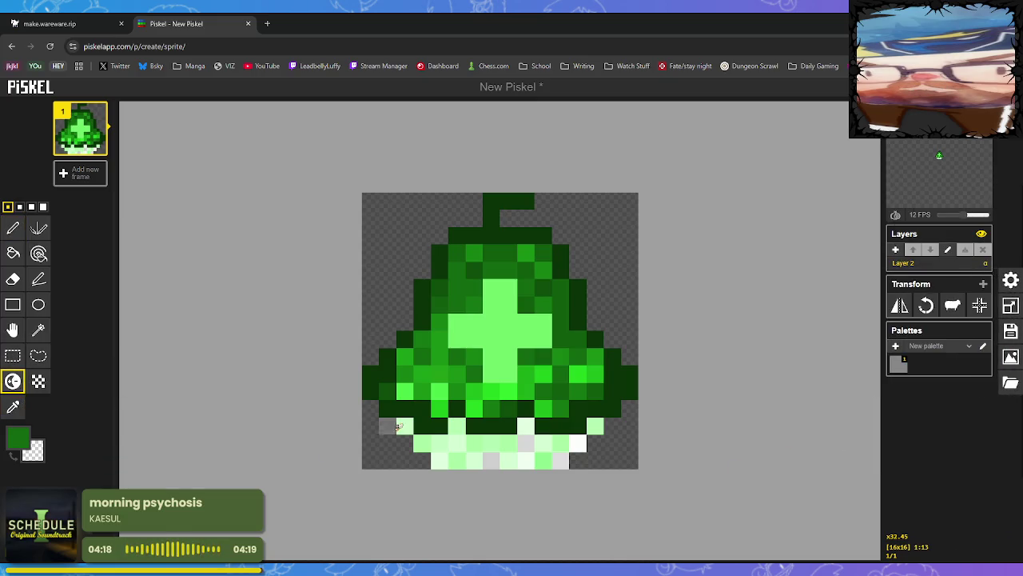
pyautogui.moveTo(422, 442)
pyautogui.mouseDown()
pyautogui.moveTo(521, 458)
pyautogui.moveTo(534, 438)
pyautogui.moveTo(569, 459)
pyautogui.moveTo(594, 428)
pyautogui.moveTo(540, 460)
pyautogui.moveTo(527, 442)
pyautogui.moveTo(457, 460)
pyautogui.moveTo(495, 461)
pyautogui.mouseUp()
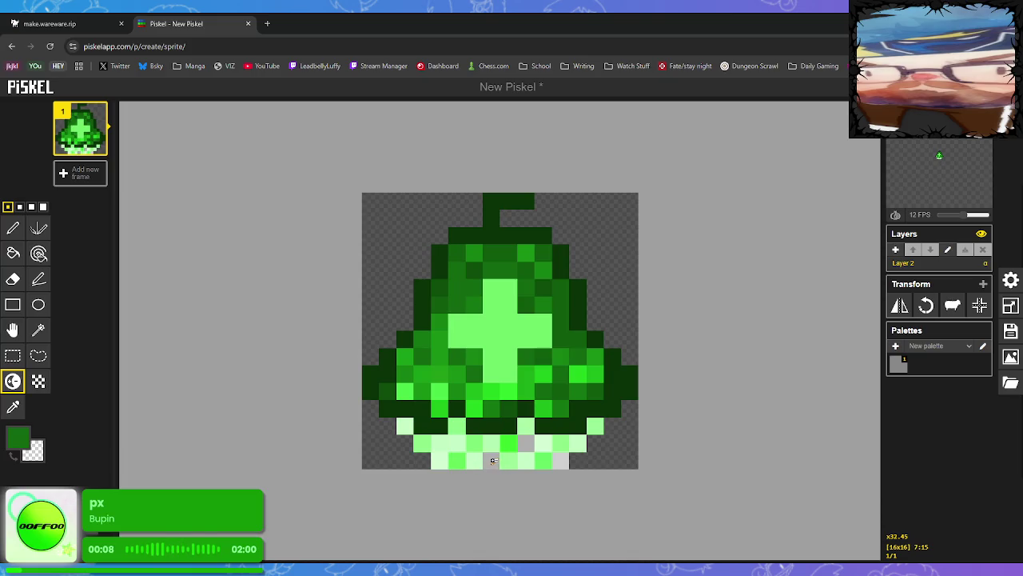
# Sample the pale green and paint the bell's bottom and lower-left rows with it.
pyautogui.click(13, 407)
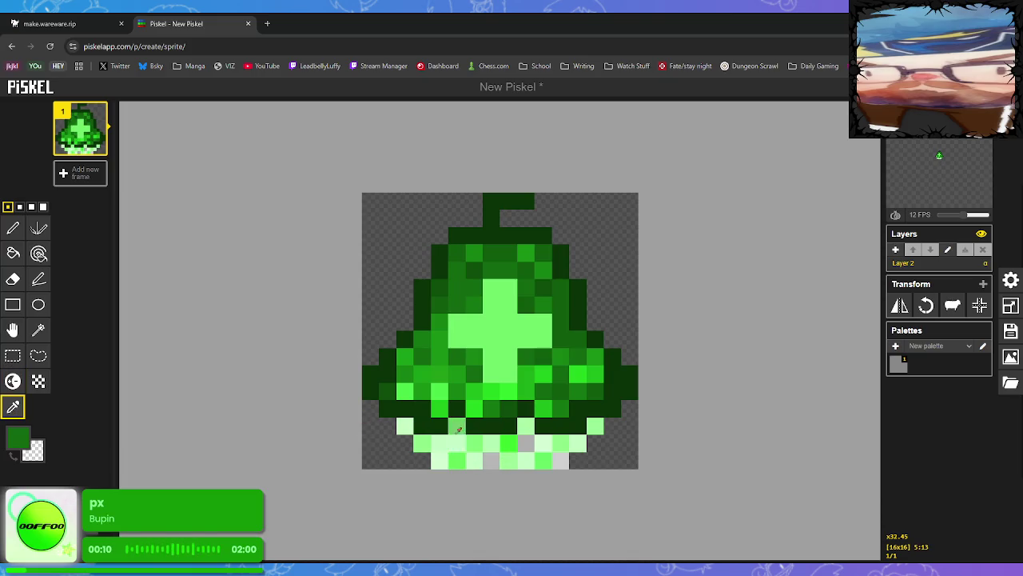
pyautogui.click(457, 427)
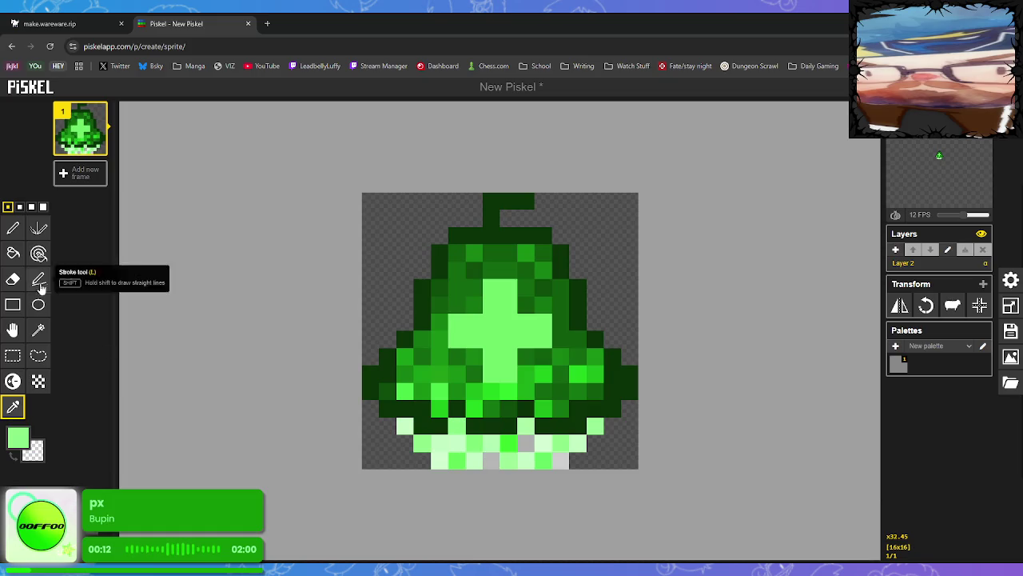
pyautogui.click(12, 228)
pyautogui.moveTo(506, 441); pyautogui.dragTo(560, 458)
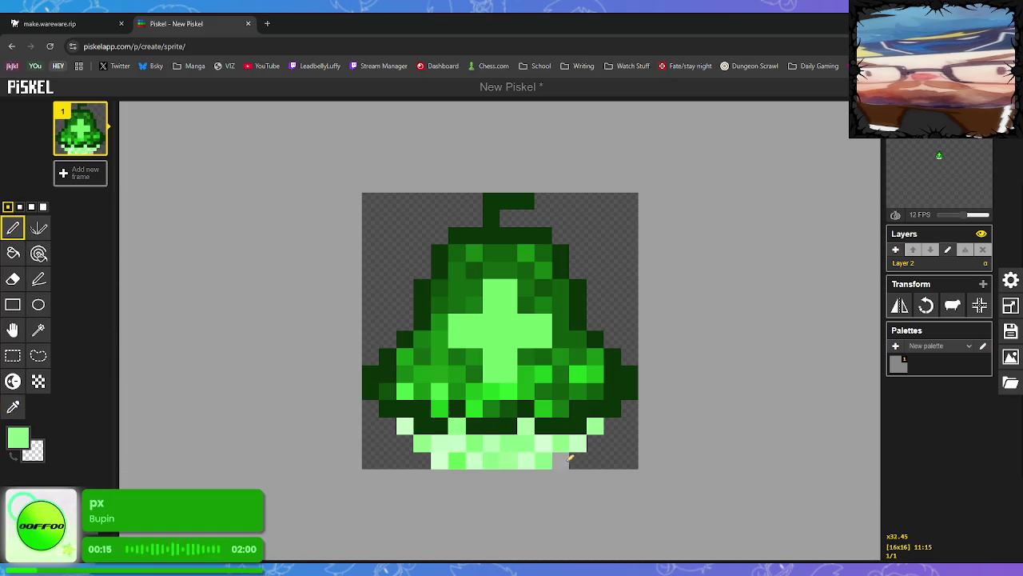
pyautogui.click(456, 459)
pyautogui.moveTo(412, 427)
pyautogui.mouseDown()
pyautogui.moveTo(474, 460)
pyautogui.moveTo(492, 443)
pyautogui.moveTo(578, 442)
pyautogui.mouseUp()
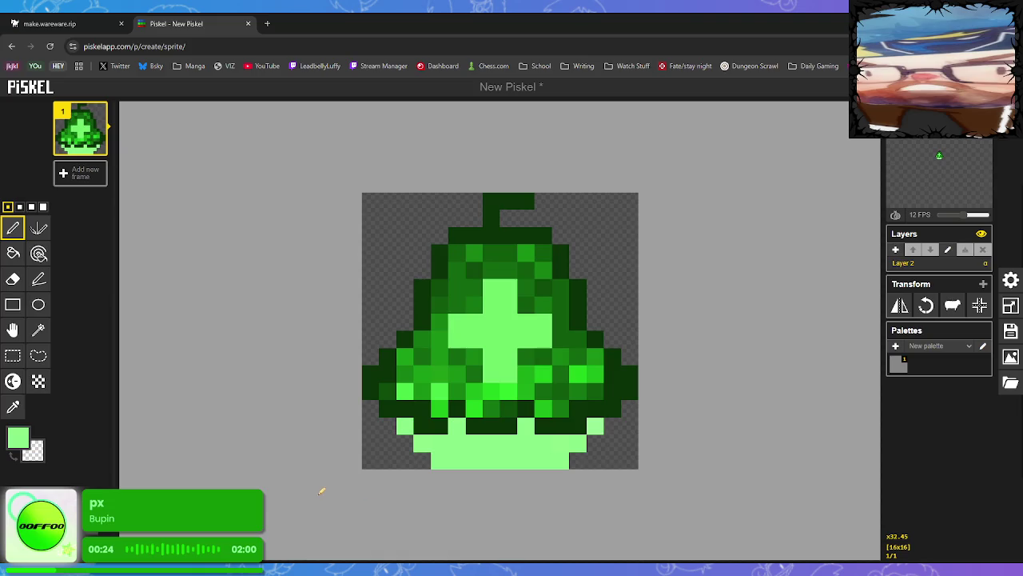
# Lighten several bottom-row pixels and open the export settings.
pyautogui.click(12, 381)
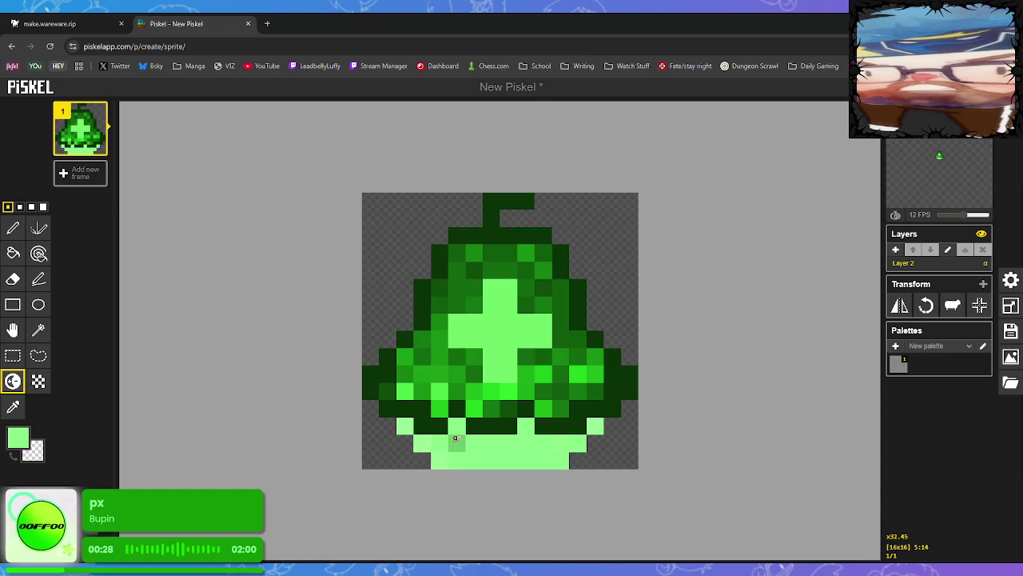
pyautogui.click(439, 444)
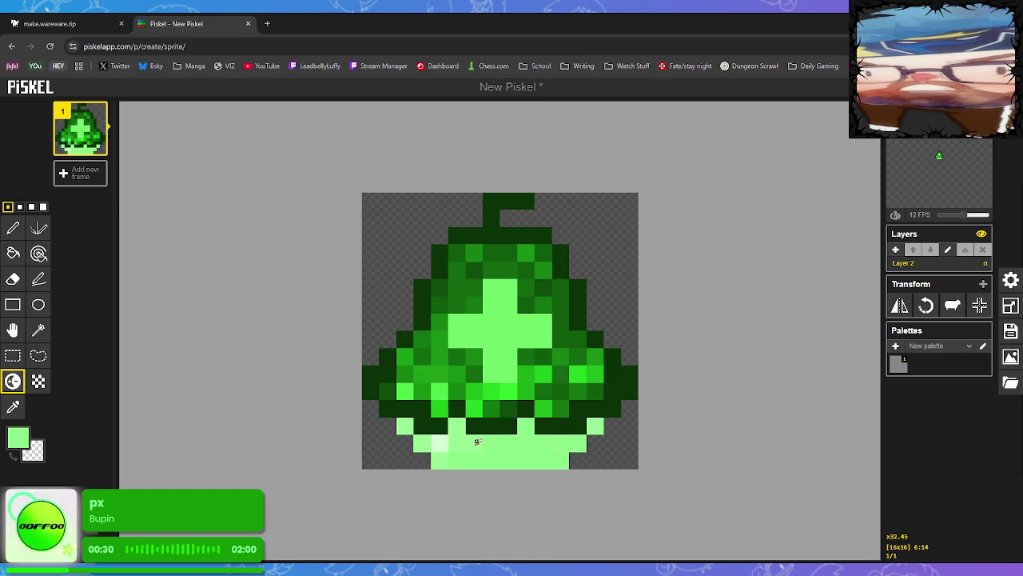
pyautogui.moveTo(475, 442)
pyautogui.mouseDown()
pyautogui.moveTo(458, 461)
pyautogui.moveTo(537, 430)
pyautogui.moveTo(578, 445)
pyautogui.moveTo(560, 458)
pyautogui.moveTo(487, 441)
pyautogui.moveTo(596, 429)
pyautogui.moveTo(562, 455)
pyautogui.moveTo(405, 440)
pyautogui.moveTo(465, 453)
pyautogui.moveTo(424, 443)
pyautogui.moveTo(759, 464)
pyautogui.mouseUp()
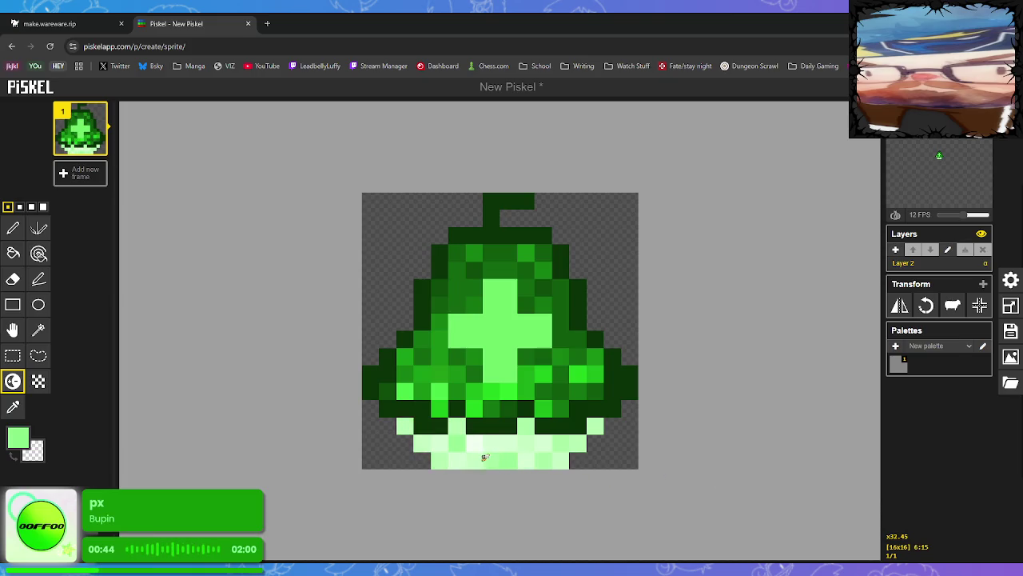
pyautogui.click(1010, 357)
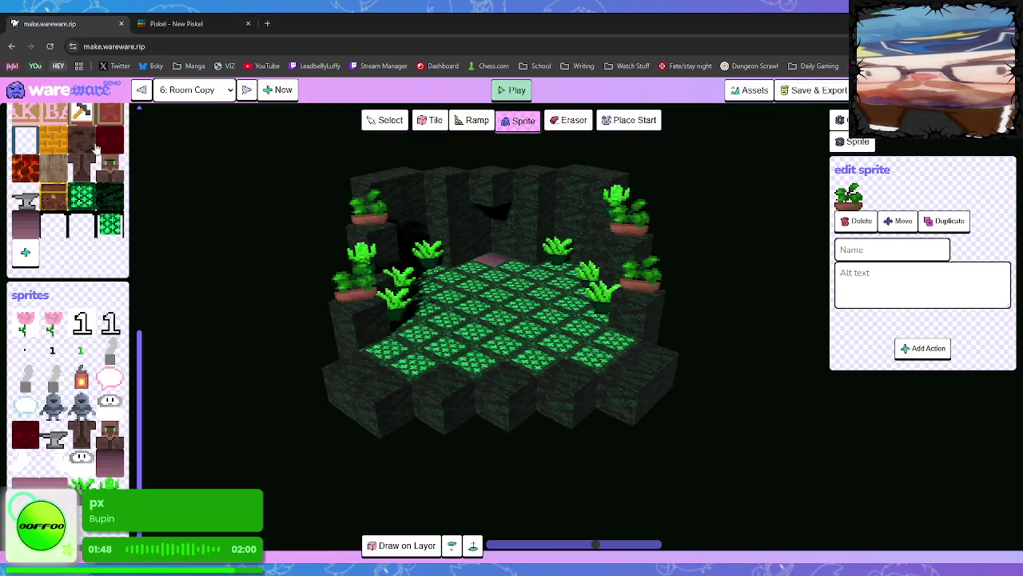
# In the make.wareware.rip editor, pick the green bell graphic and place it on the back wall's left.
pyautogui.click(48, 23)
pyautogui.moveTo(53, 468)
pyautogui.mouseDown()
pyautogui.moveTo(158, 392)
pyautogui.moveTo(428, 436)
pyautogui.mouseUp()
pyautogui.moveTo(437, 237)
pyautogui.mouseDown()
pyautogui.moveTo(164, 421)
pyautogui.moveTo(427, 272)
pyautogui.moveTo(474, 546)
pyautogui.moveTo(422, 213)
pyautogui.mouseUp()
pyautogui.click(422, 213)
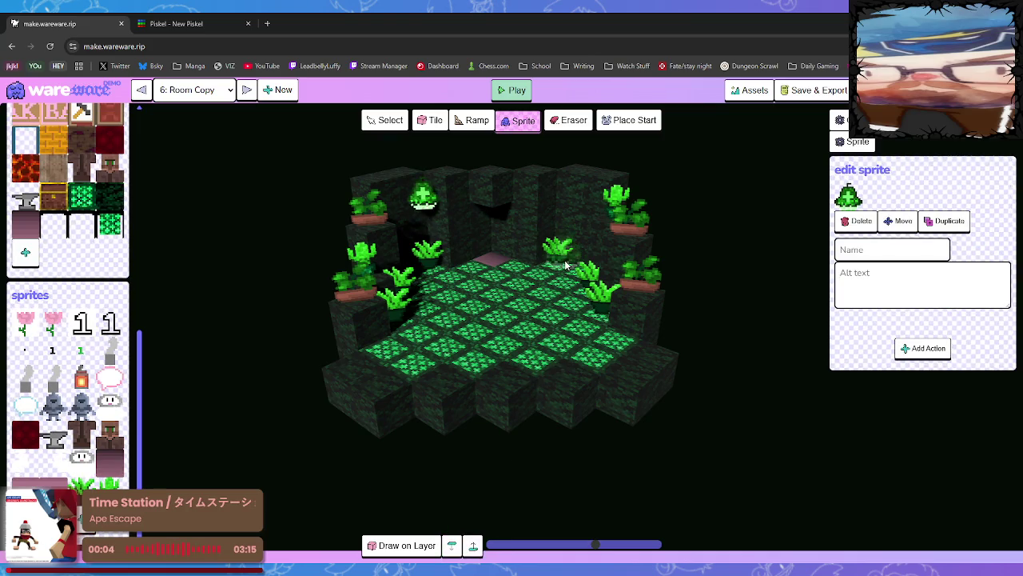
# Place a second green bell on the right side of the mossy room's back wall.
pyautogui.click(562, 211)
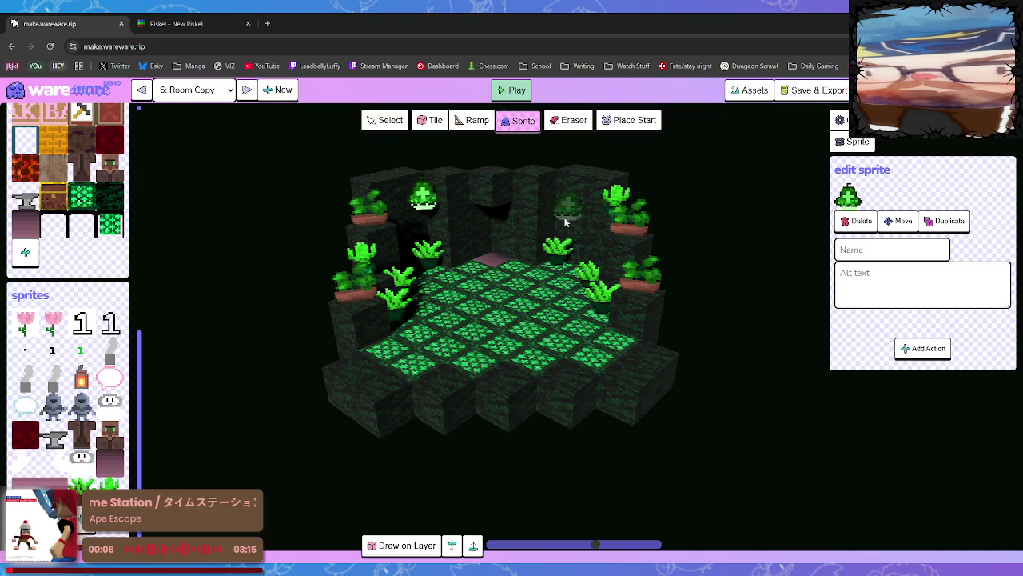
pyautogui.scroll(5, 560, 267)
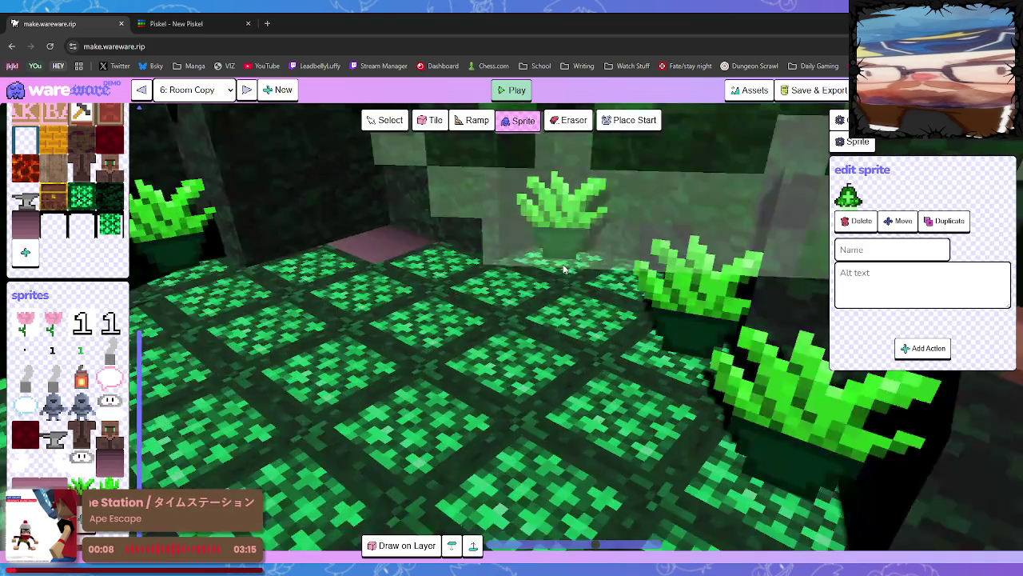
pyautogui.scroll(-3, 560, 267)
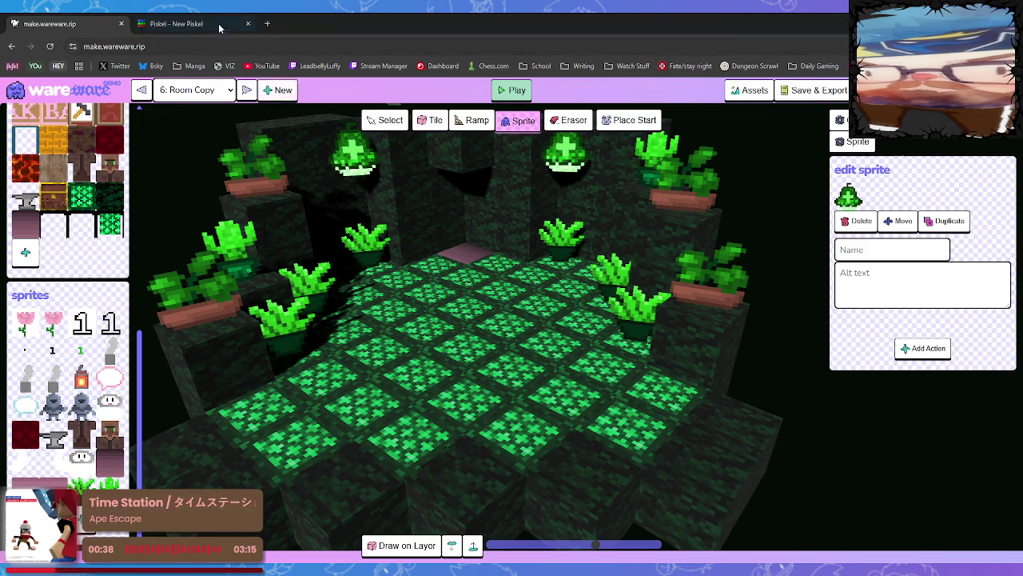
# Back in Piskel, choose a more saturated green and repaint the bell's bottom rows with it.
pyautogui.hotkey('ctrl', 'Tab')
pyautogui.click(18, 437)
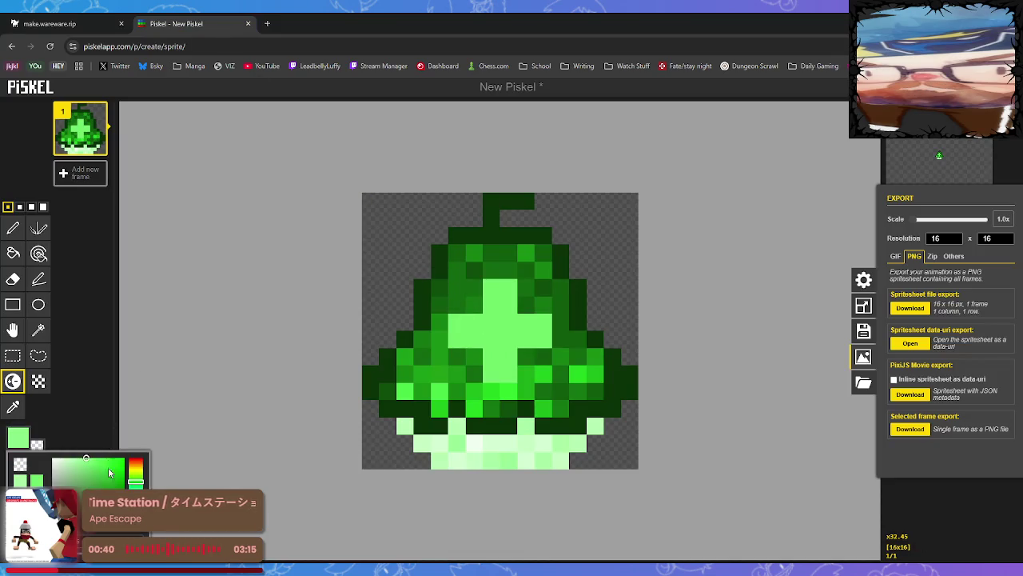
pyautogui.click(97, 465)
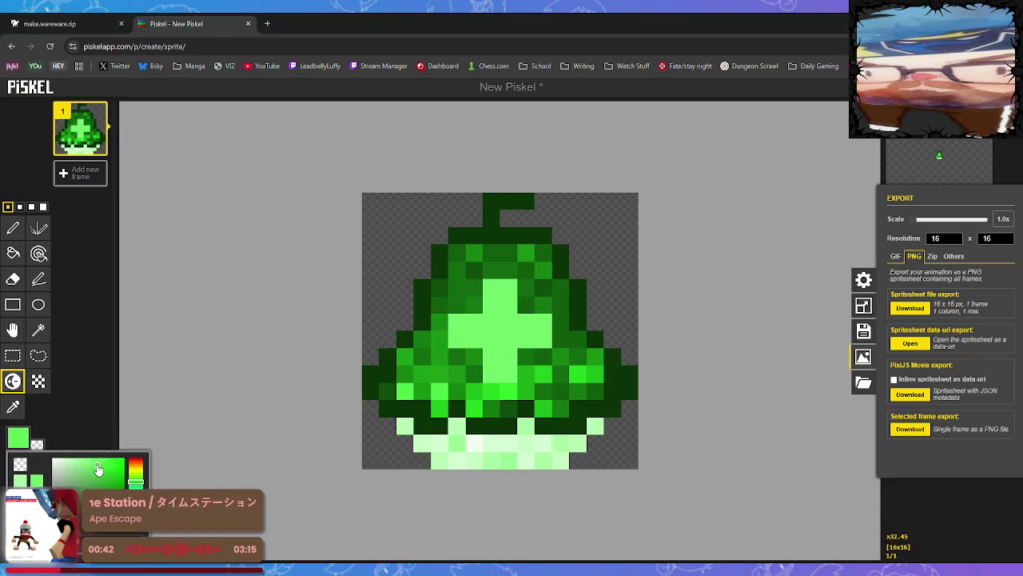
pyautogui.click(22, 232)
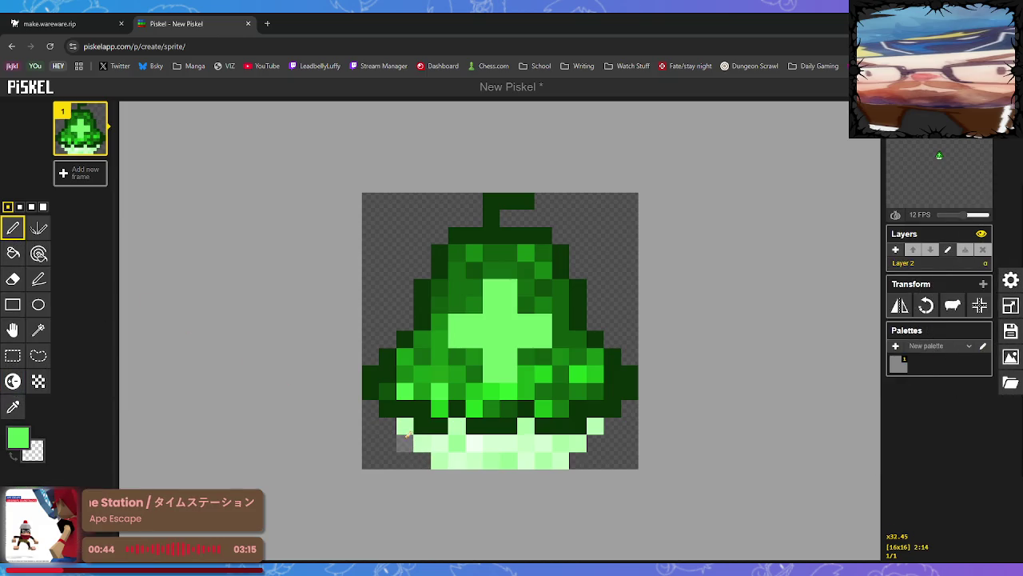
pyautogui.moveTo(449, 442); pyautogui.dragTo(582, 442)
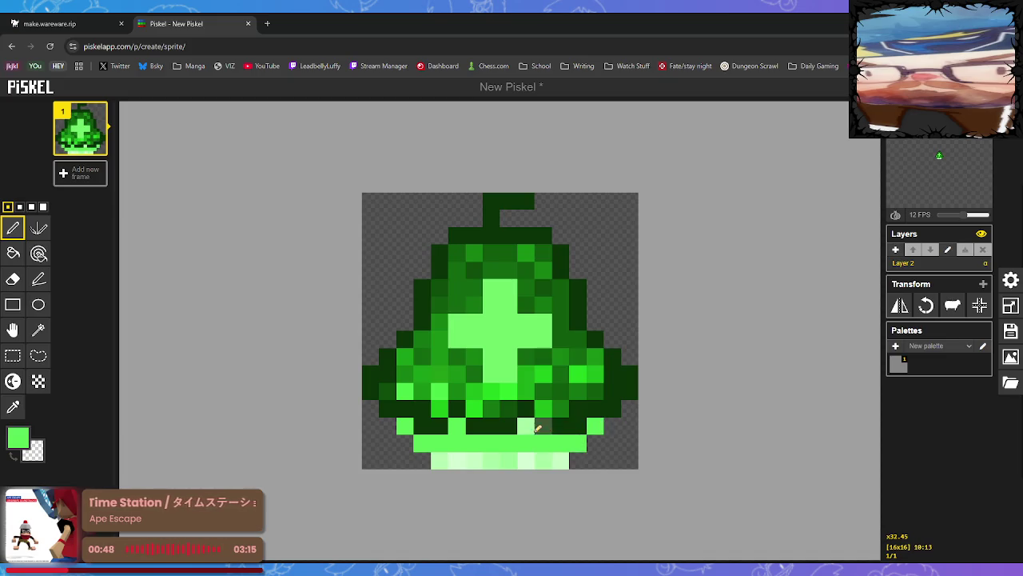
pyautogui.moveTo(526, 427)
pyautogui.mouseDown()
pyautogui.moveTo(484, 460)
pyautogui.moveTo(440, 460)
pyautogui.moveTo(560, 459)
pyautogui.mouseUp()
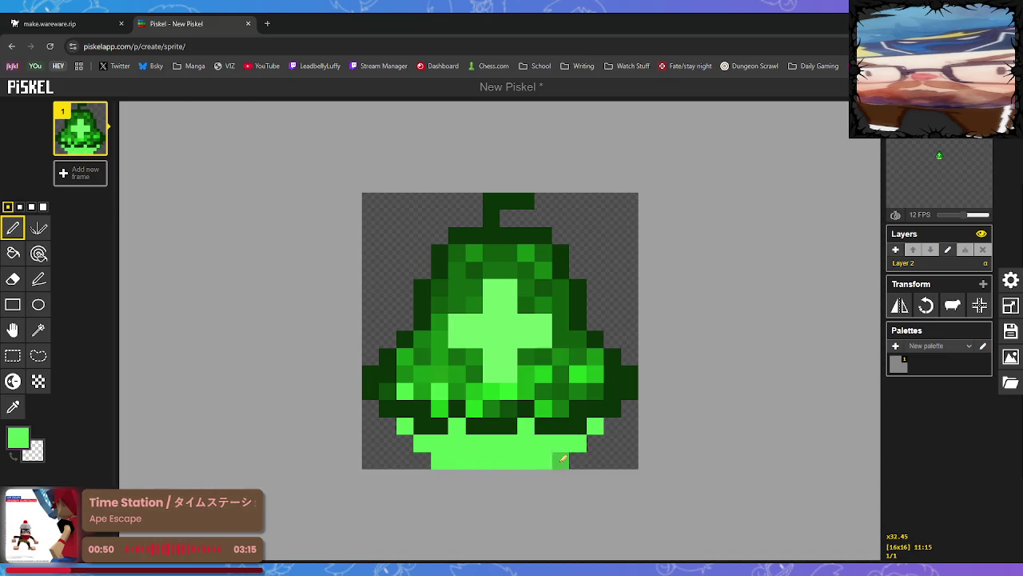
# Lighten scattered pixels along the bell's bottom rows and open the PNG export settings.
pyautogui.click(13, 382)
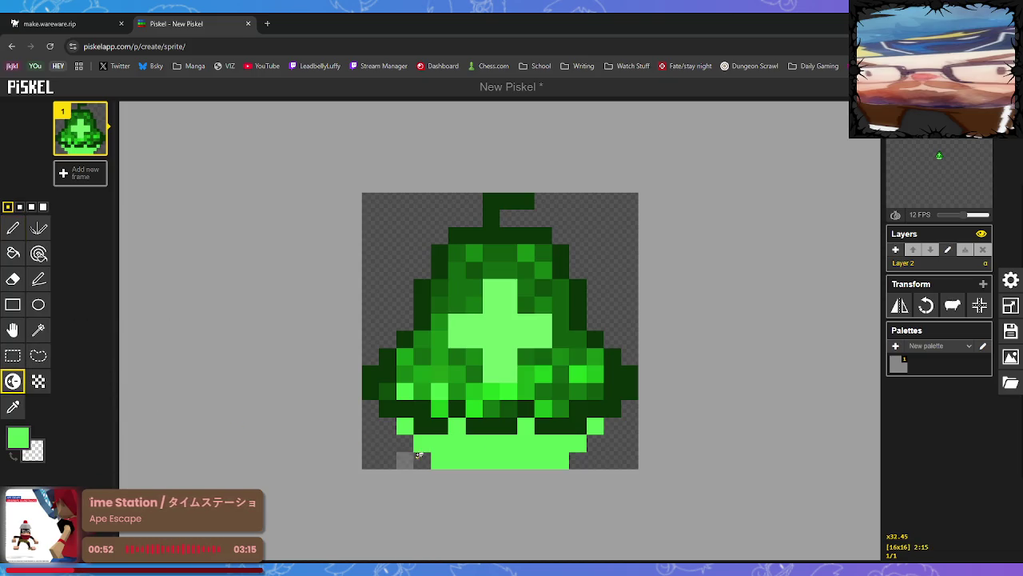
pyautogui.click(440, 442)
pyautogui.click(439, 460)
pyautogui.click(466, 460)
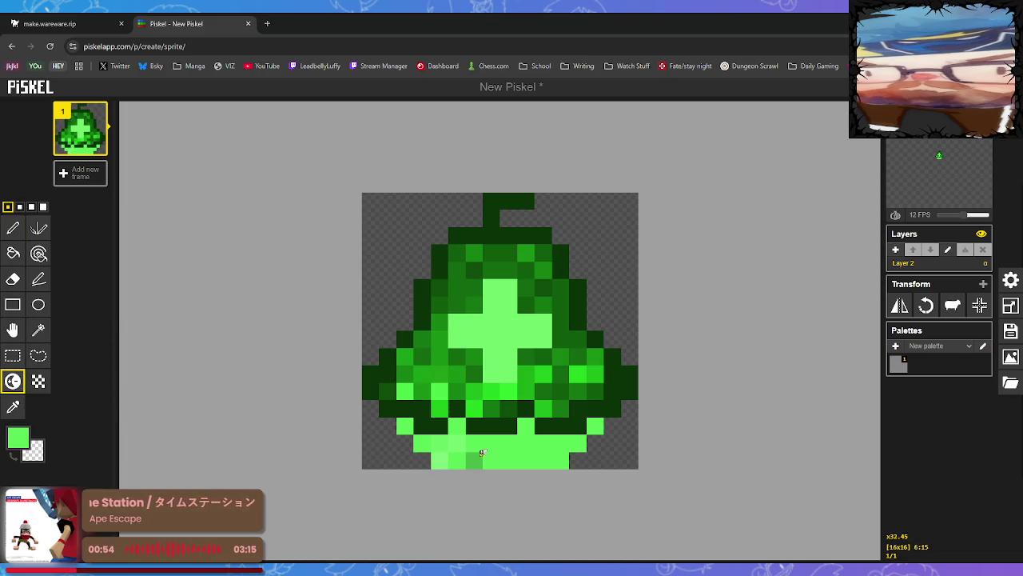
pyautogui.click(475, 451)
pyautogui.click(457, 426)
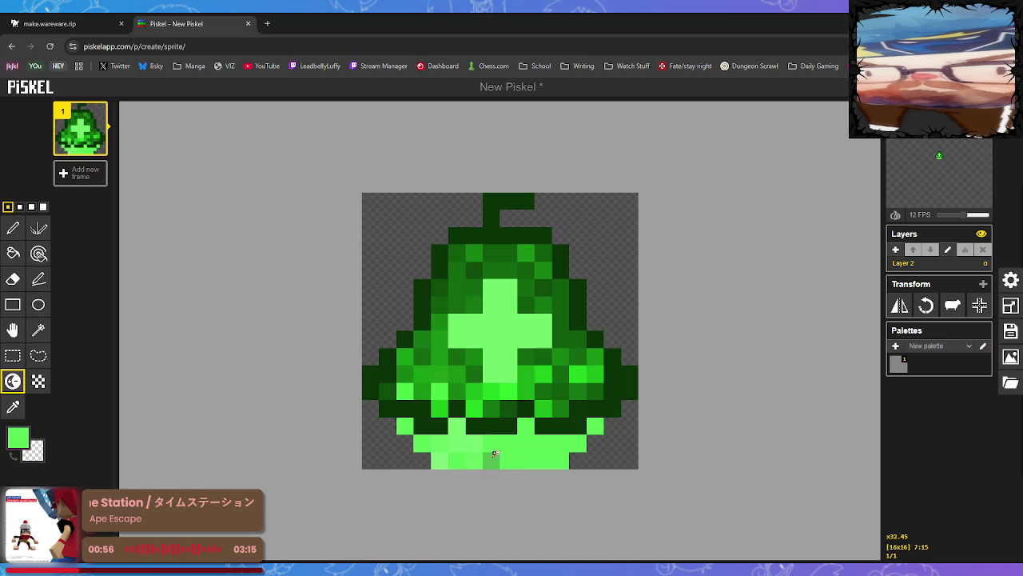
pyautogui.click(492, 460)
pyautogui.click(509, 444)
pyautogui.moveTo(492, 456)
pyautogui.mouseDown()
pyautogui.moveTo(523, 432)
pyautogui.moveTo(552, 439)
pyautogui.moveTo(589, 430)
pyautogui.moveTo(556, 456)
pyautogui.moveTo(462, 460)
pyautogui.moveTo(460, 446)
pyautogui.moveTo(424, 444)
pyautogui.moveTo(405, 428)
pyautogui.moveTo(636, 455)
pyautogui.mouseUp()
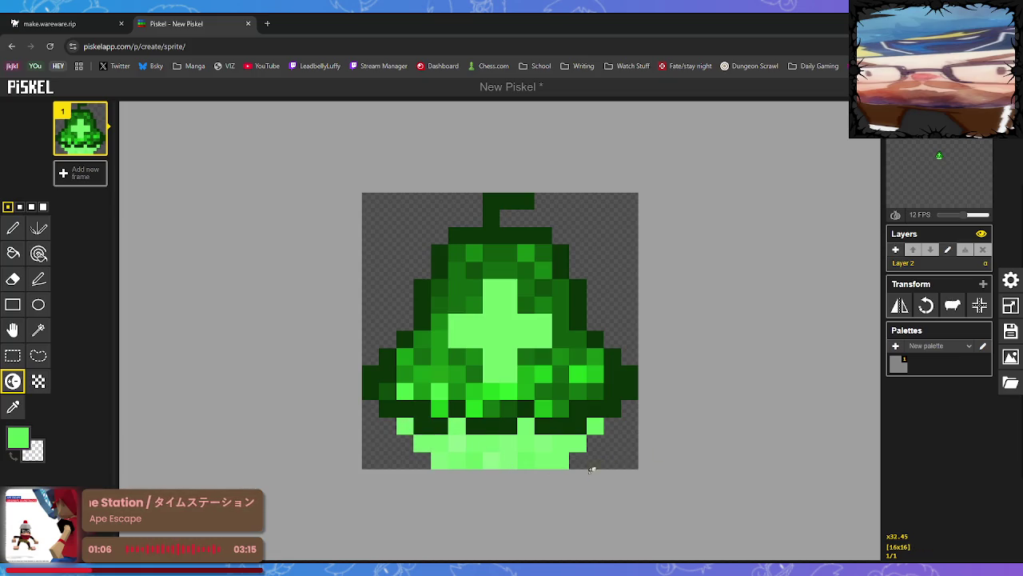
pyautogui.click(1011, 359)
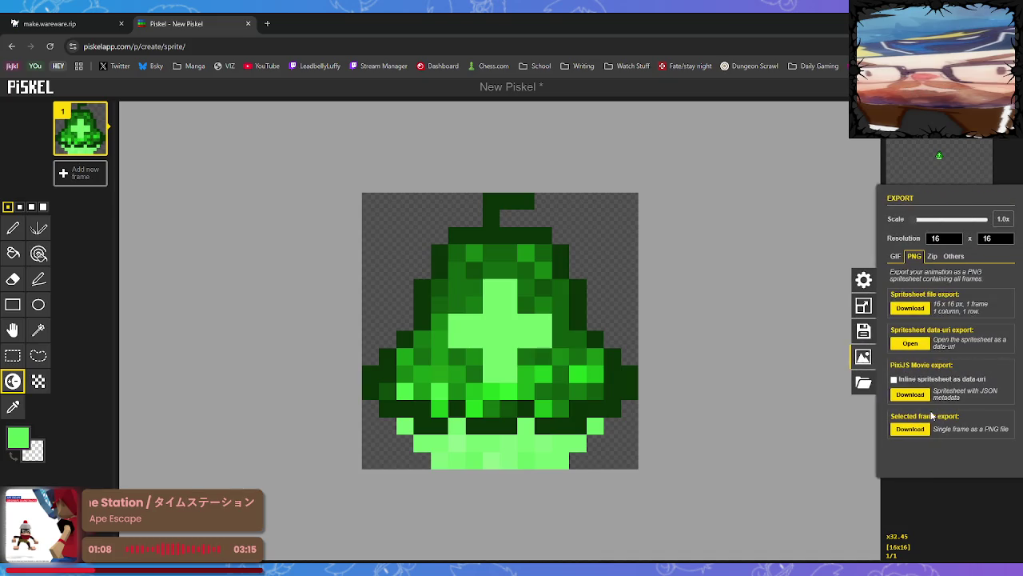
# Download the selected bell frame as a PNG and return to the make.wareware.rip room editor.
pyautogui.click(918, 431)
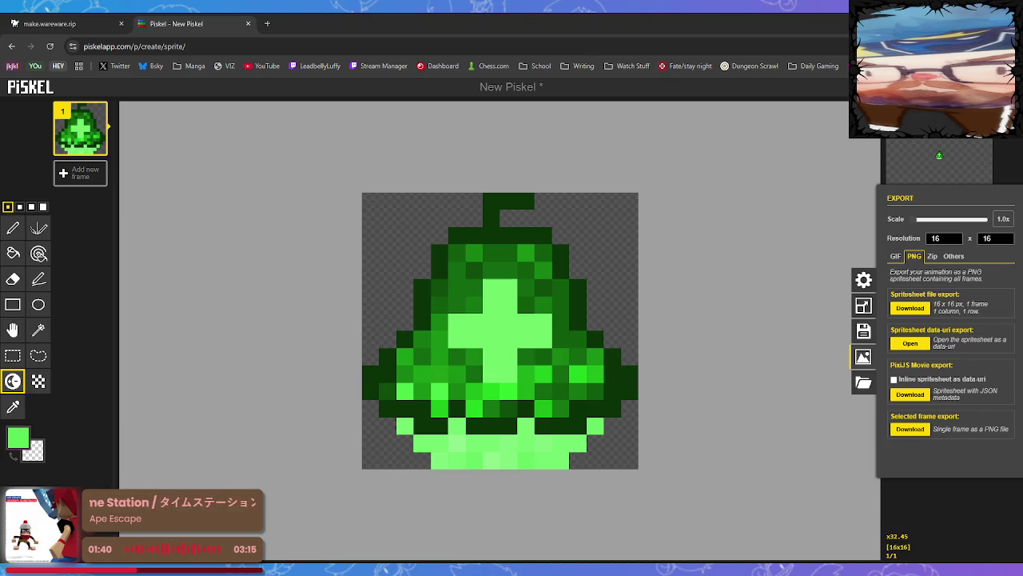
pyautogui.hotkey('ctrl', 'Tab')
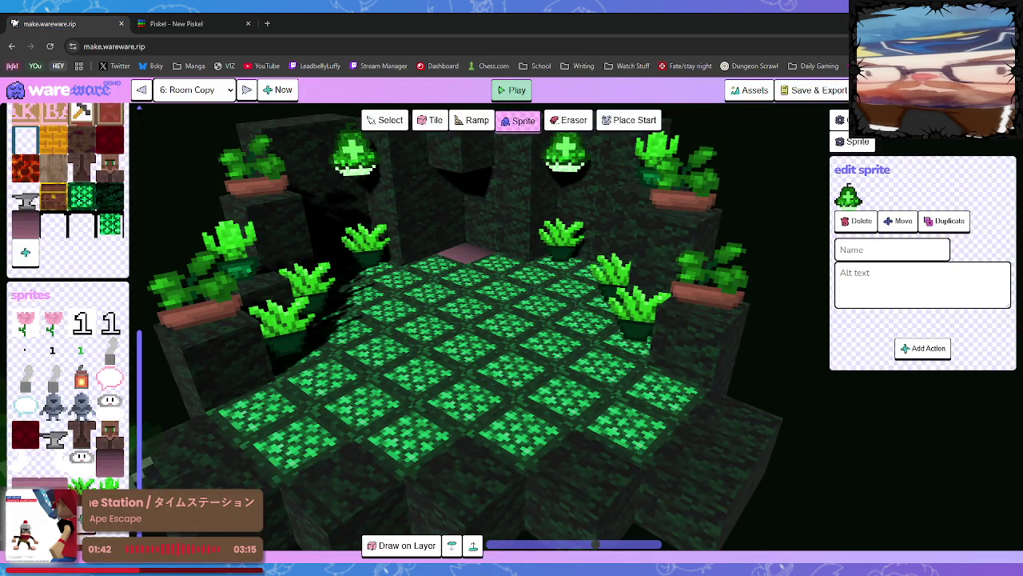
# Open the bell sprite's graphic in Edit Graphic and start replacing it with a new image.
pyautogui.click(848, 195)
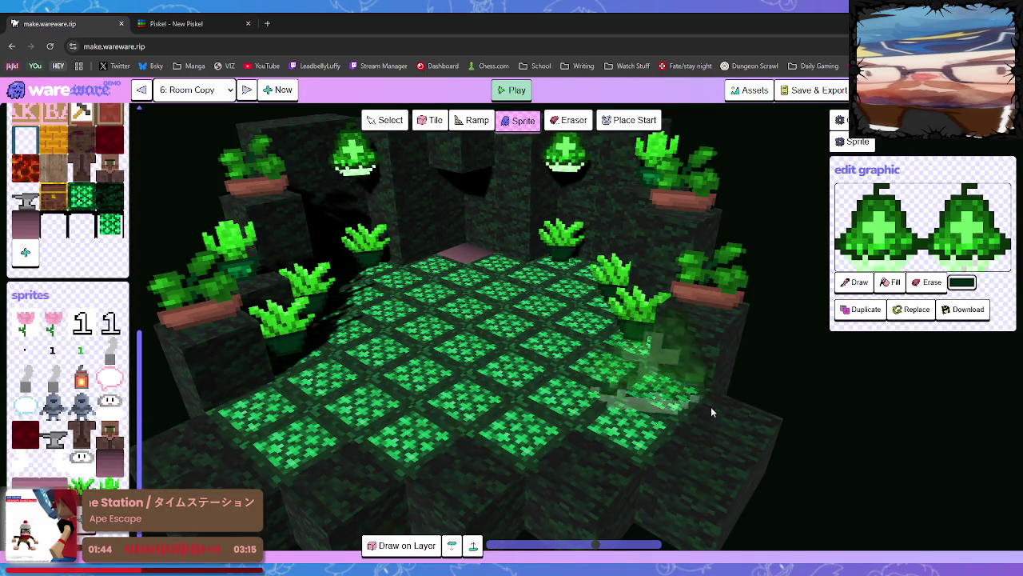
pyautogui.click(917, 309)
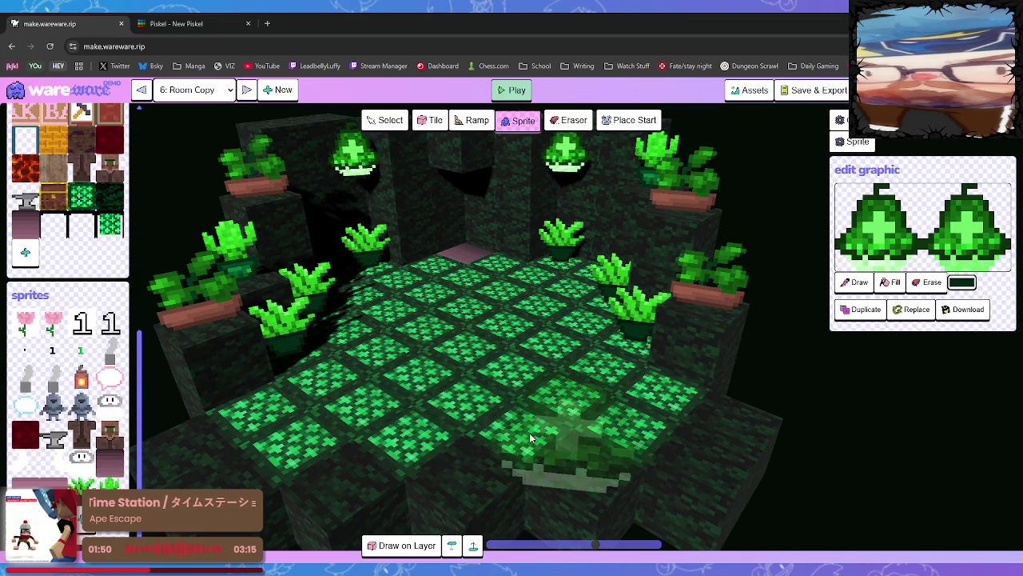
pyautogui.scroll(-2, 591, 400)
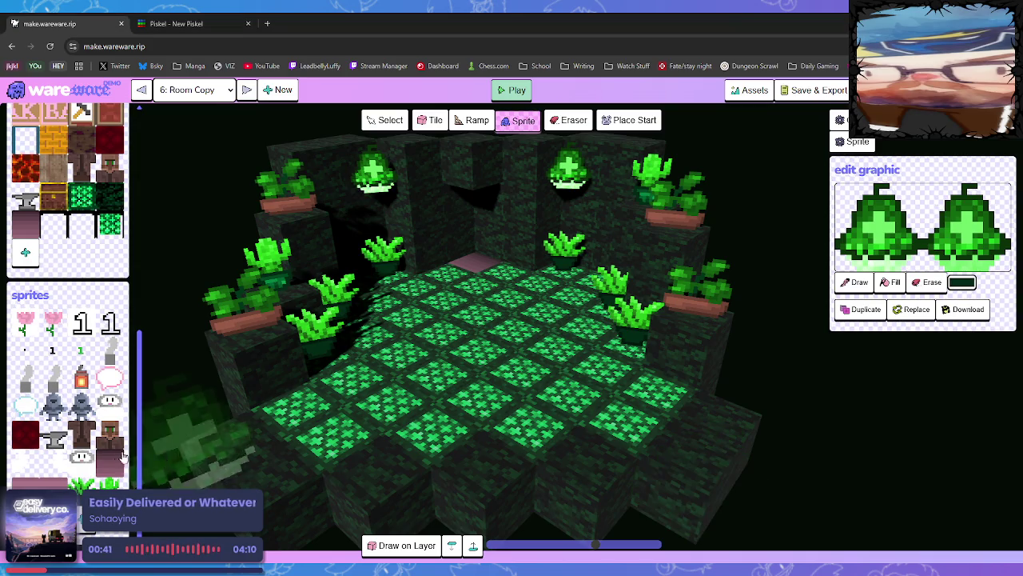
pyautogui.click(912, 309)
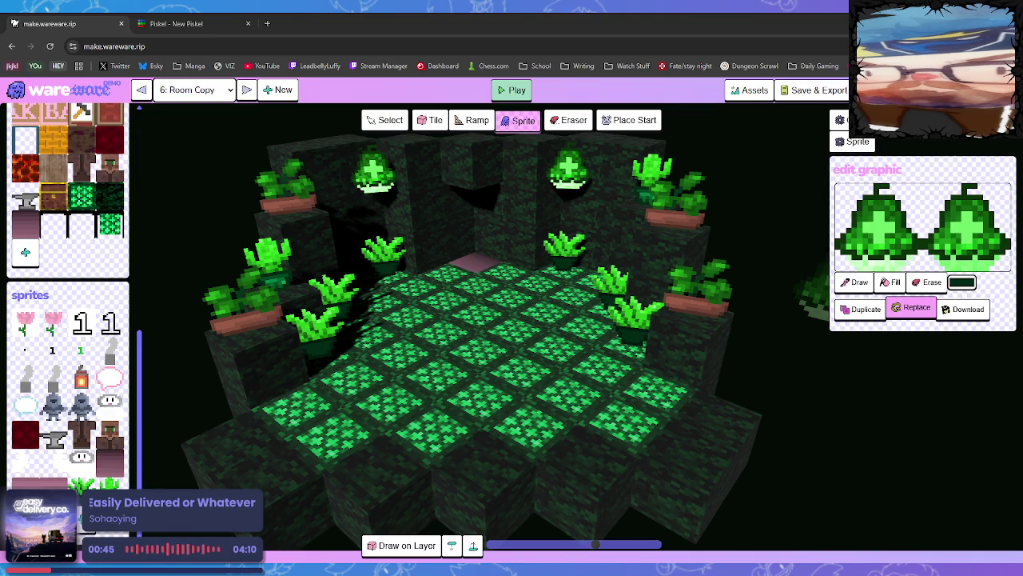
# Load the updated three-frame bell image, then switch to the 5: Room level.
pyautogui.click(381, 198)
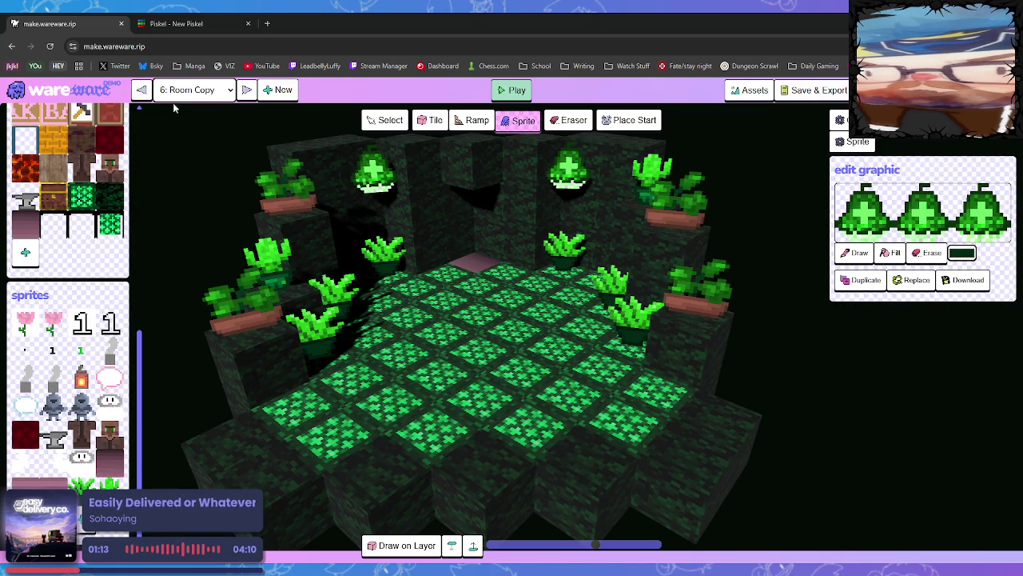
pyautogui.click(141, 89)
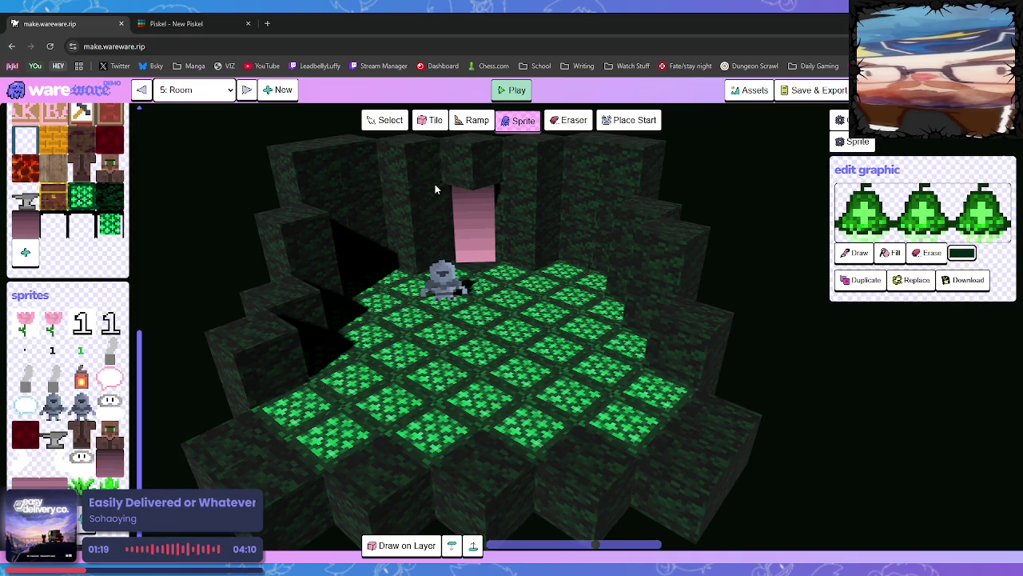
# Place two green lamps on the back wall of 5: Room, then delete the right-hand one.
pyautogui.click(432, 190)
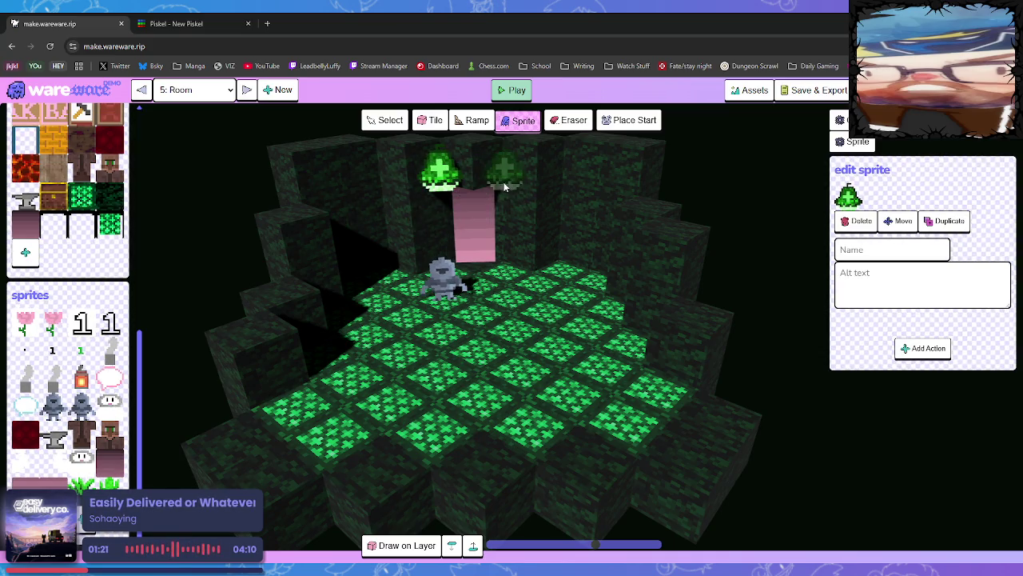
pyautogui.click(504, 182)
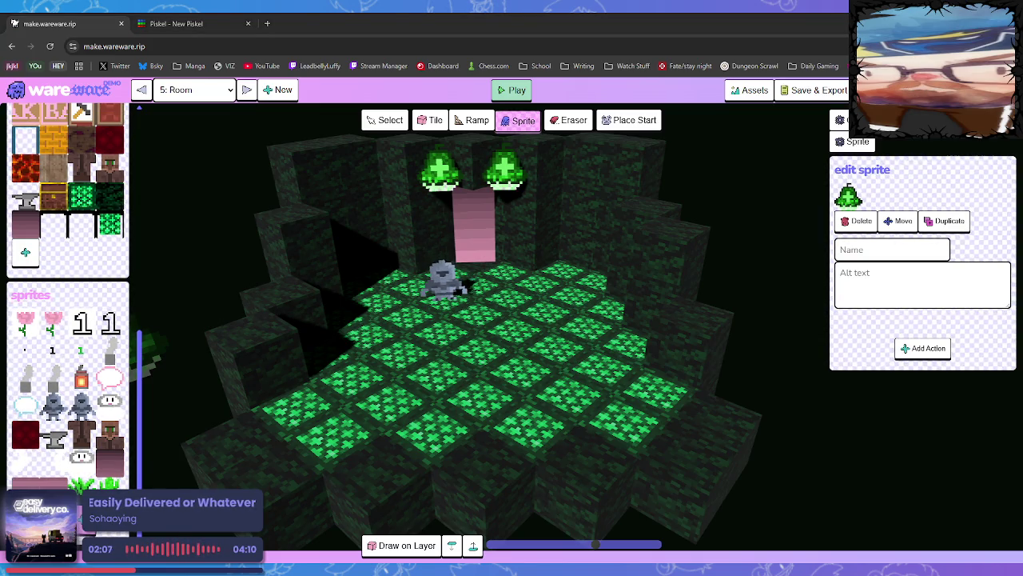
pyautogui.click(514, 185)
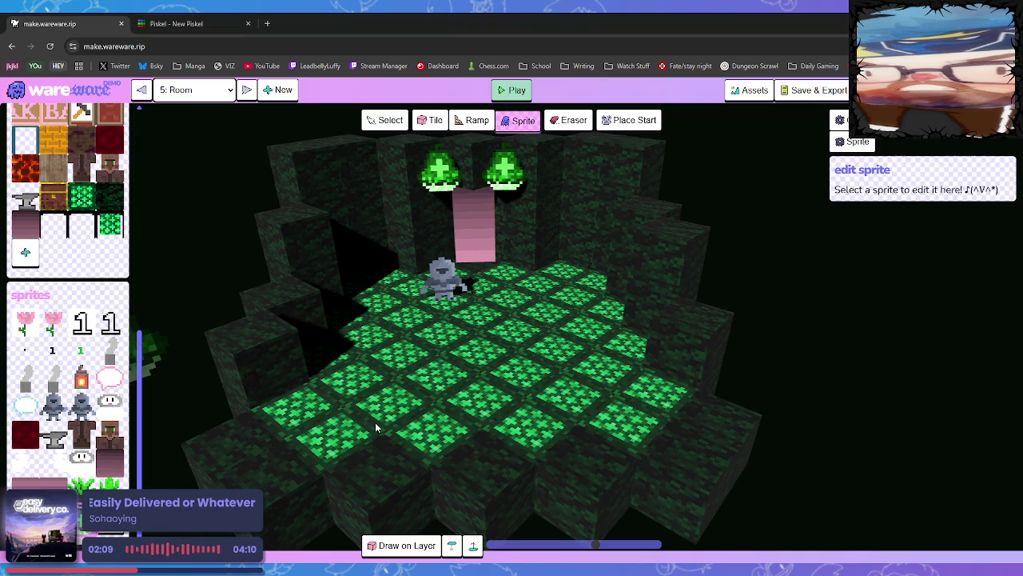
pyautogui.press('Escape')
pyautogui.click(503, 188)
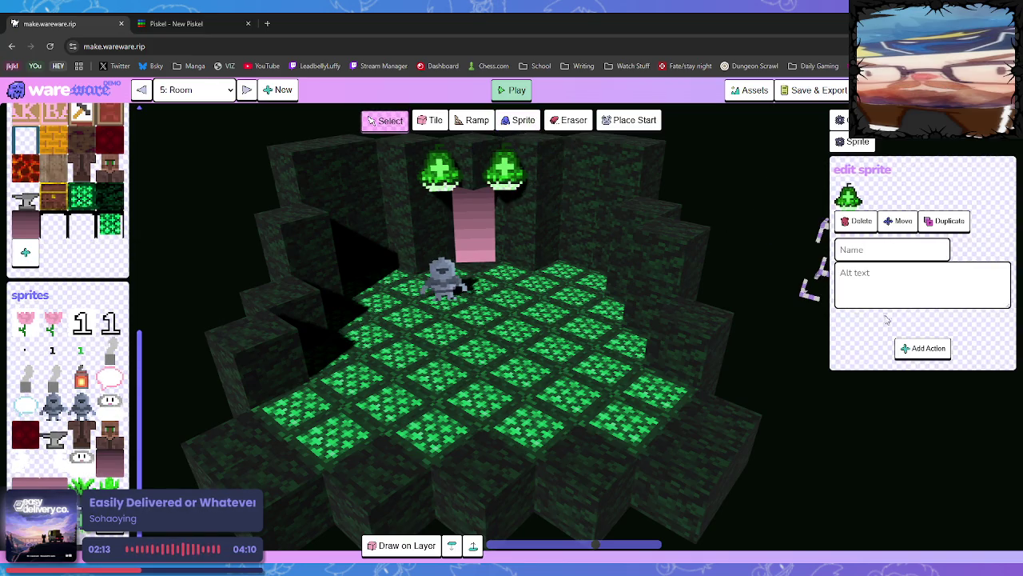
pyautogui.press('Delete')
pyautogui.press('s')
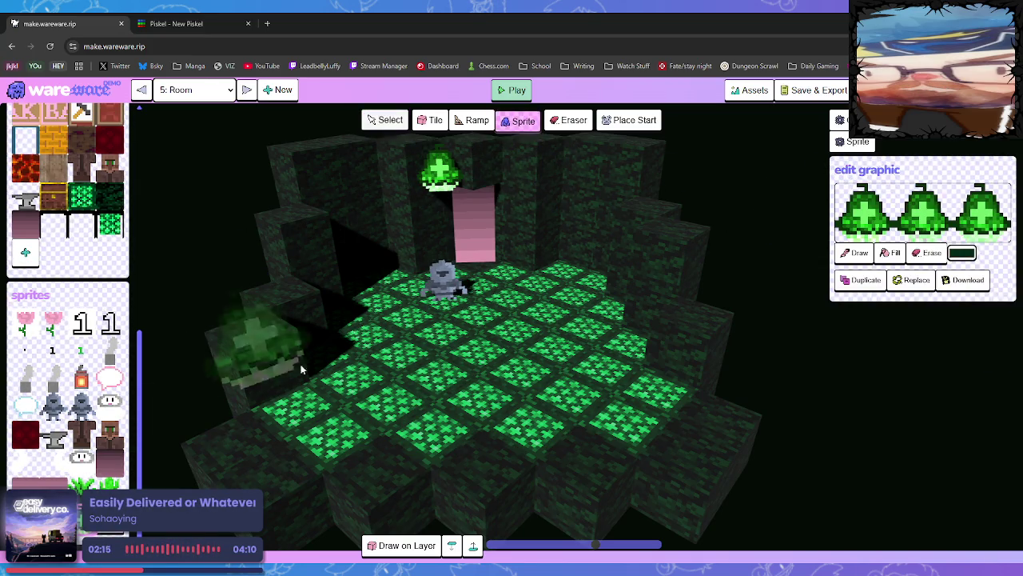
pyautogui.click(501, 189)
# Place the right green lamp in 5: Room, re-place Room Copy's right lamp, then return to 5: Room.
pyautogui.click(506, 188)
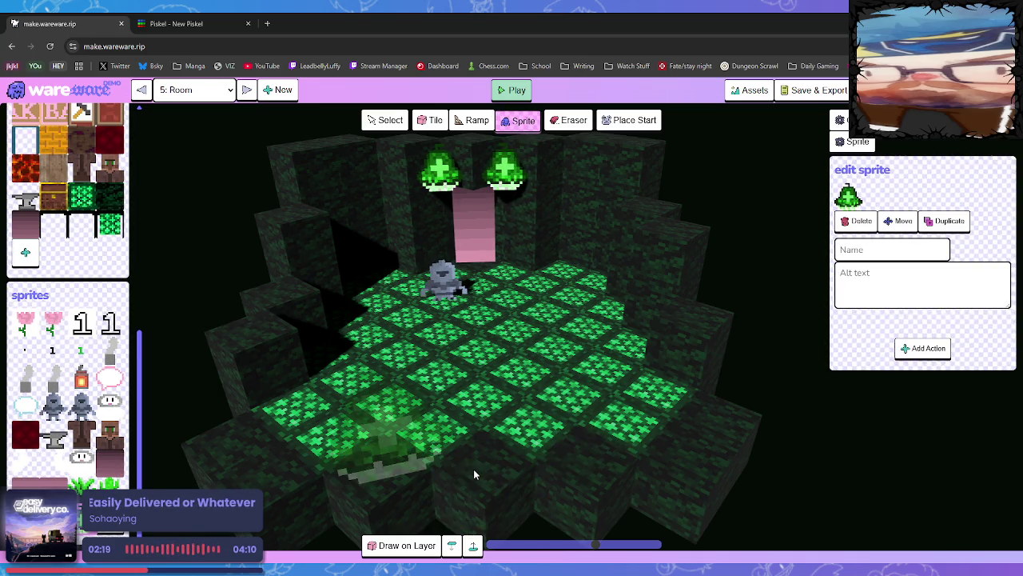
pyautogui.click(247, 90)
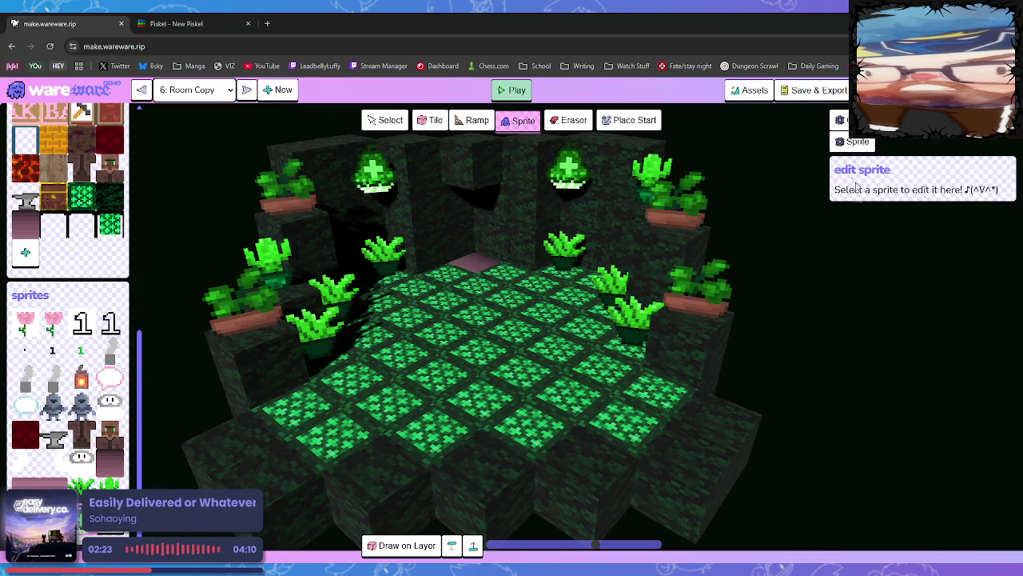
pyautogui.click(397, 121)
pyautogui.click(567, 185)
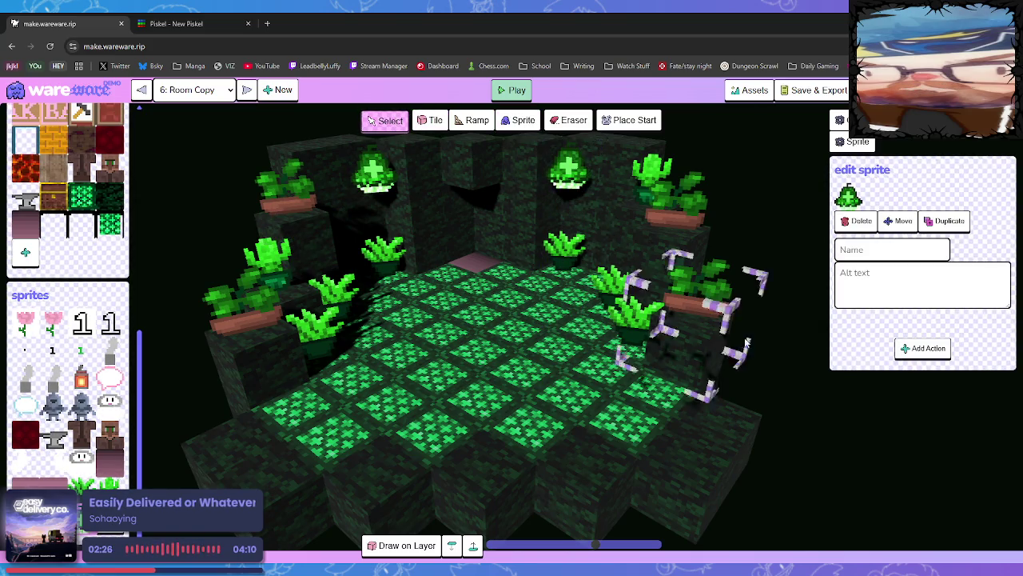
pyautogui.click(862, 219)
pyautogui.click(520, 120)
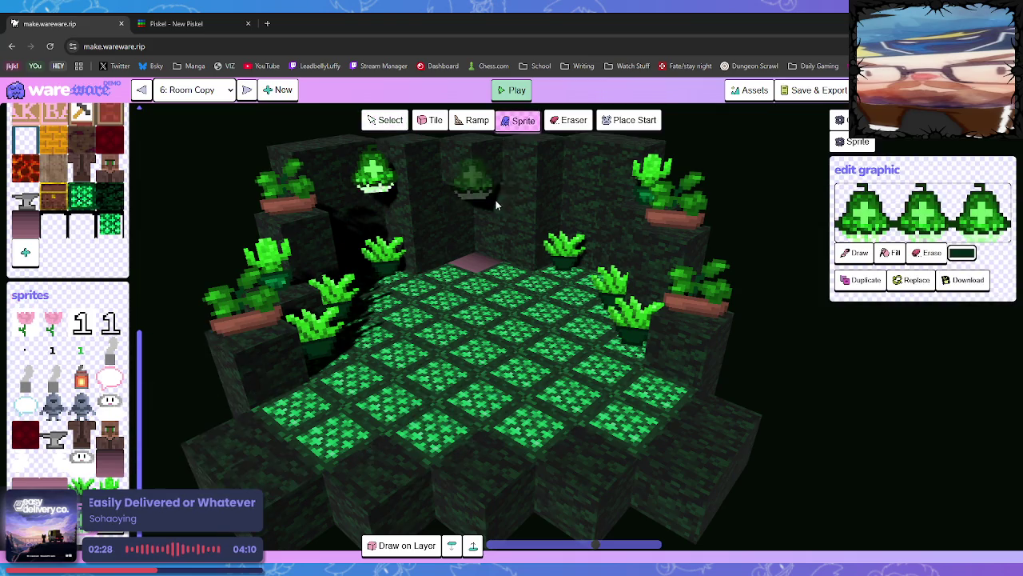
pyautogui.click(573, 184)
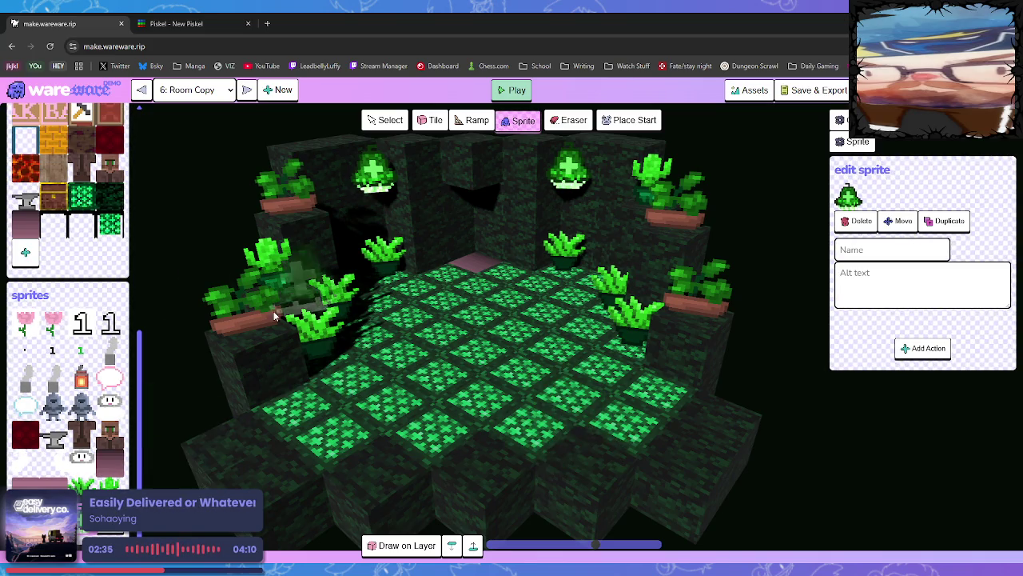
pyautogui.click(144, 91)
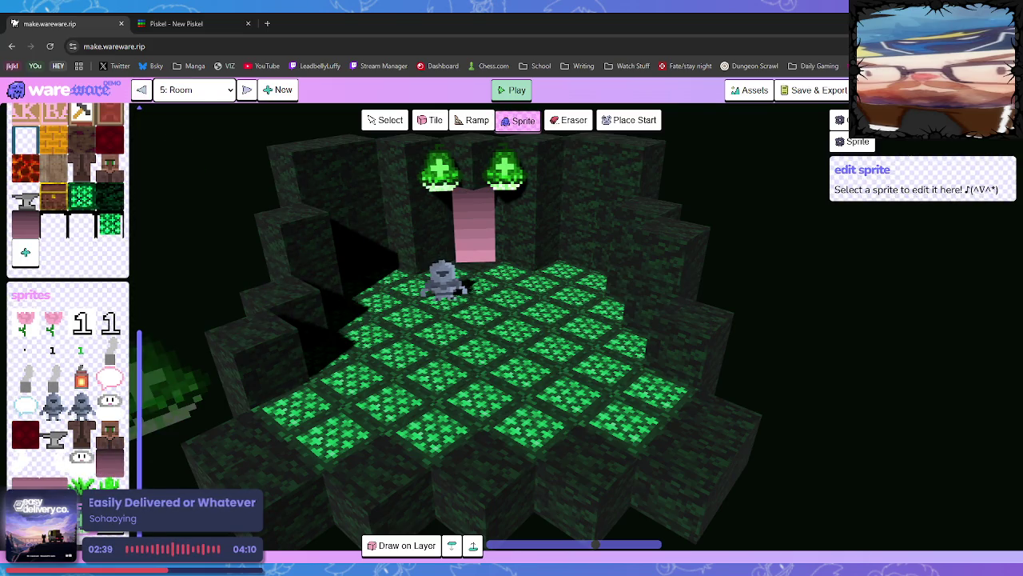
# Place six potted plants in 5: Room, two beside the doorway and two on each floor edge.
pyautogui.click(102, 468)
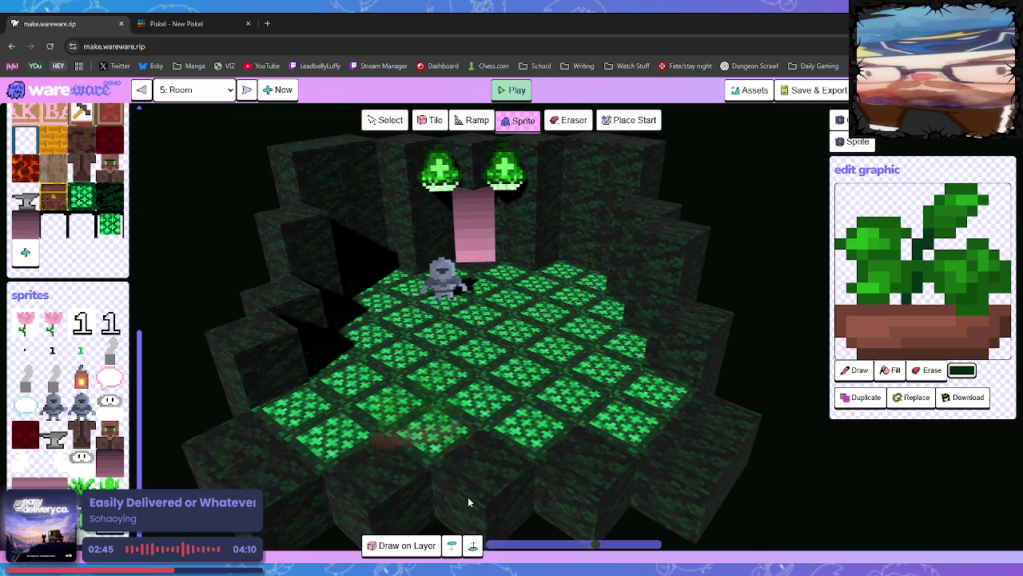
pyautogui.click(392, 269)
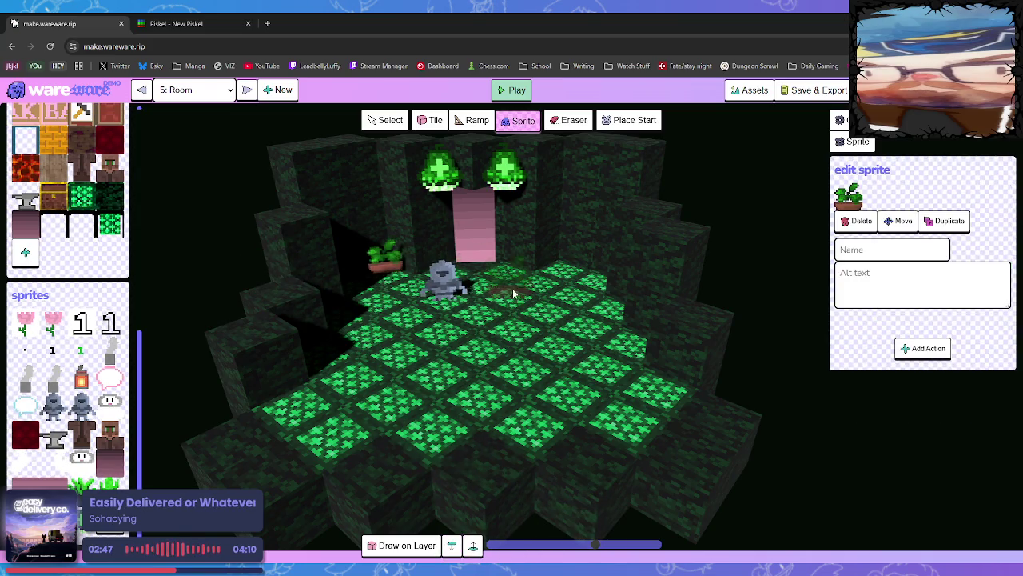
pyautogui.click(559, 275)
pyautogui.click(328, 351)
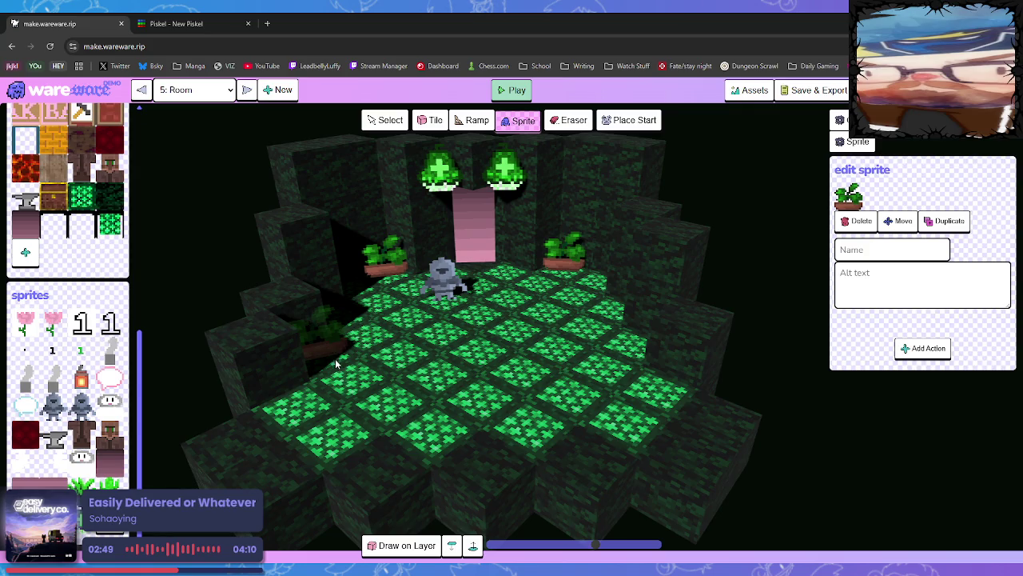
pyautogui.click(349, 310)
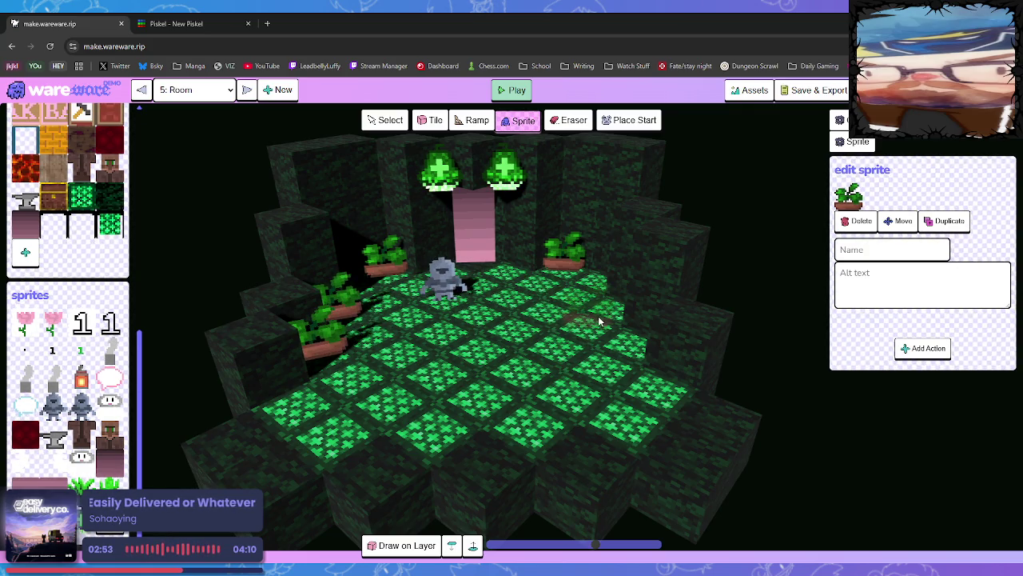
pyautogui.click(609, 316)
pyautogui.click(625, 355)
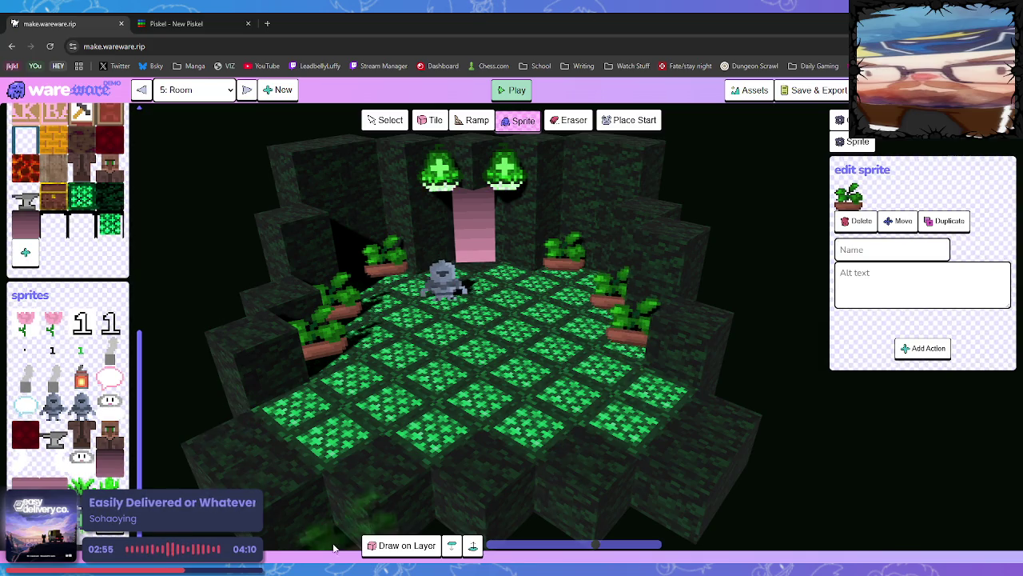
pyautogui.press('Escape')
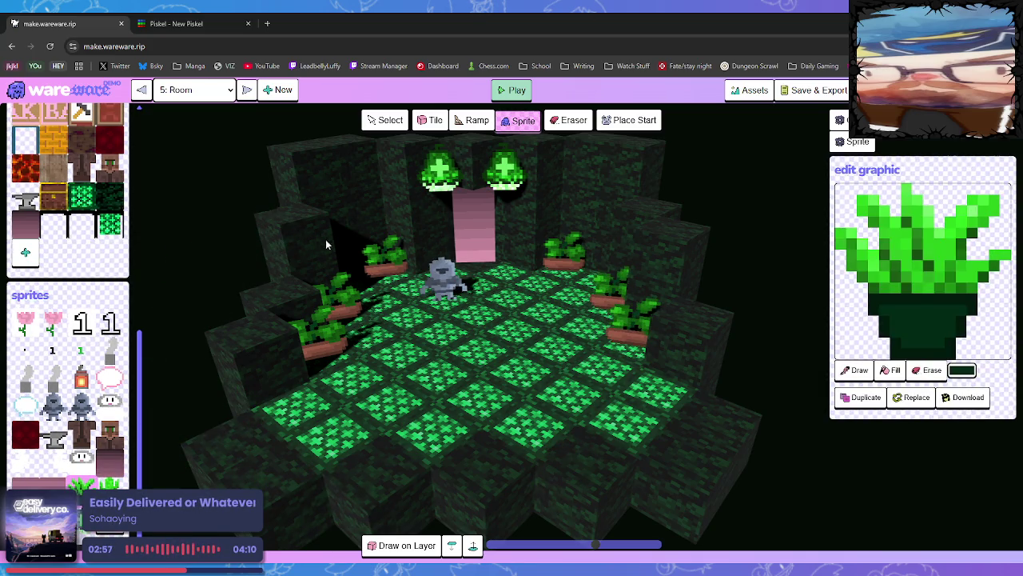
# Scatter spiky plants along the floor edges, front corners and upper ledges of 5: Room.
pyautogui.click(376, 297)
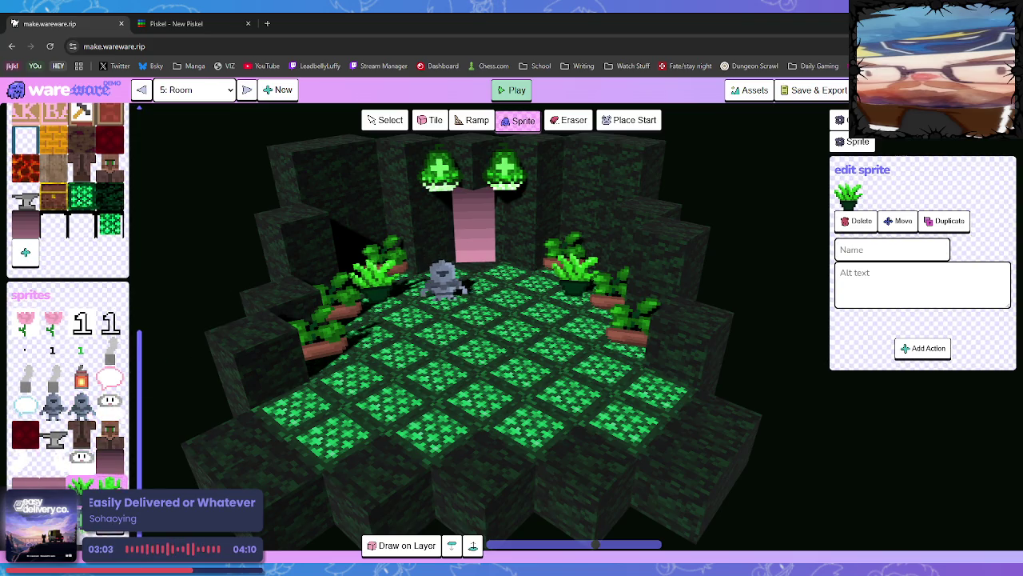
pyautogui.click(302, 399)
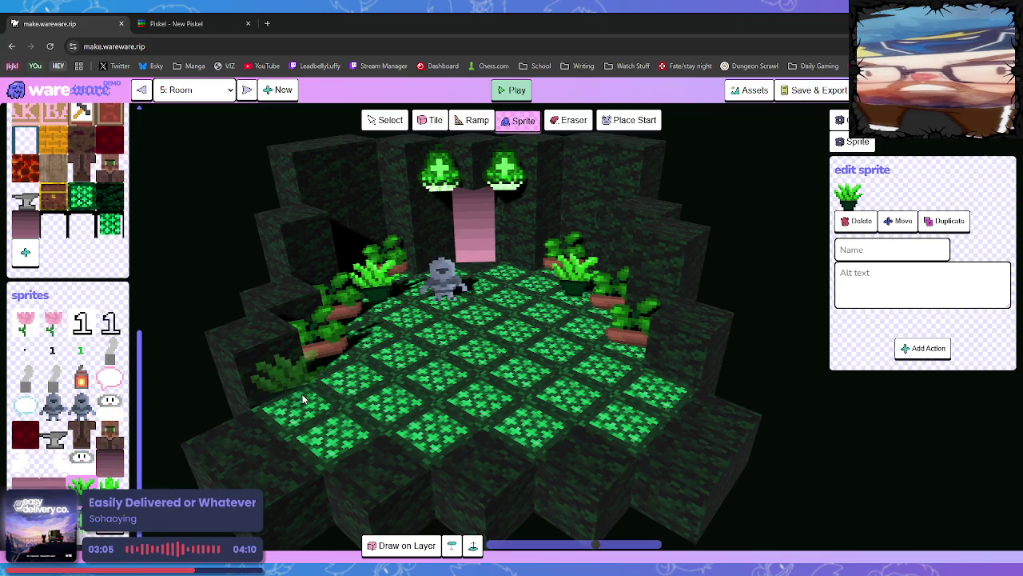
pyautogui.click(303, 400)
pyautogui.click(664, 376)
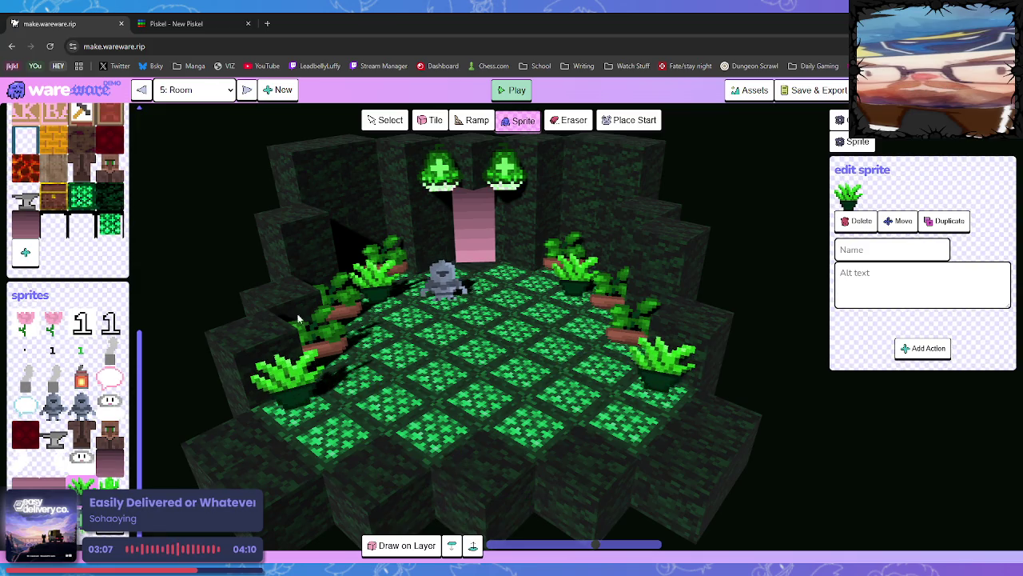
pyautogui.click(332, 412)
pyautogui.click(630, 424)
pyautogui.click(186, 373)
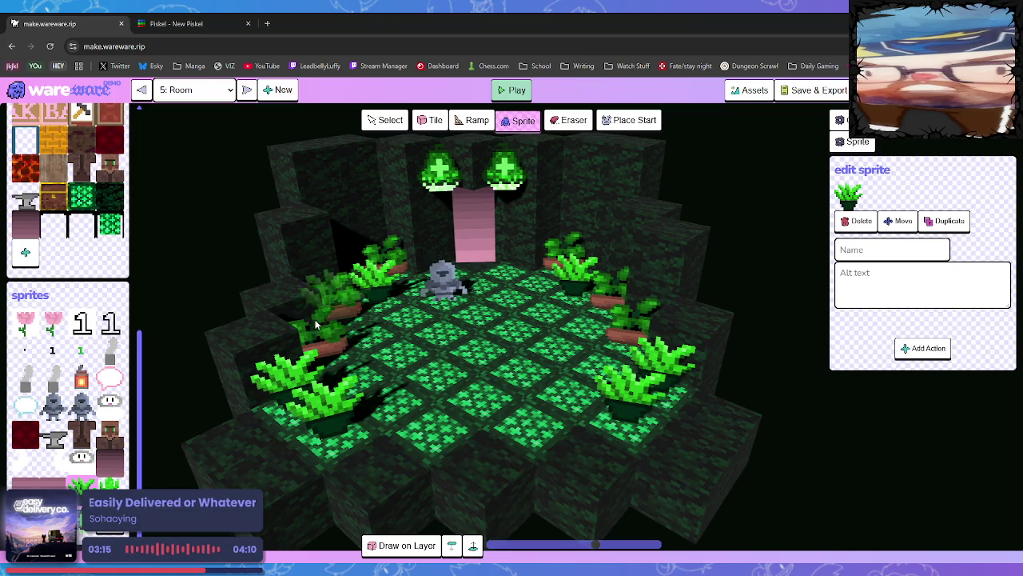
pyautogui.click(282, 297)
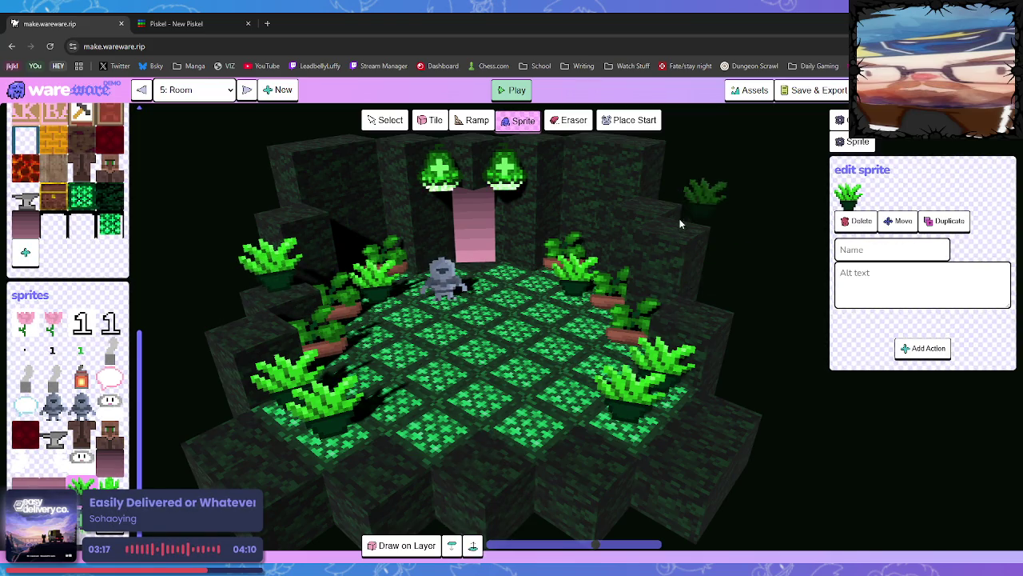
pyautogui.click(693, 320)
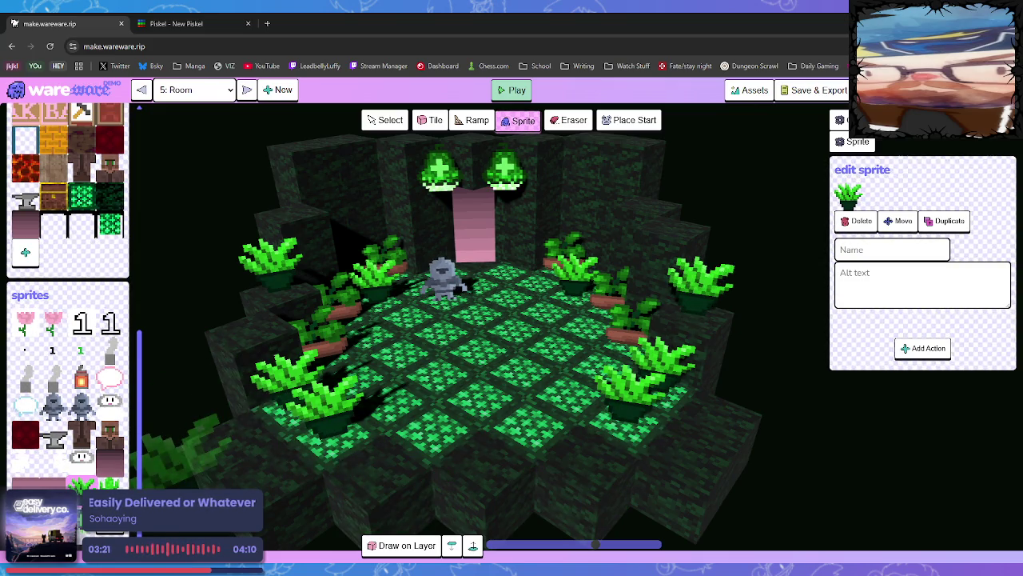
# Add potted cacti on the left, upper-left and upper-right ledges of 5: Room.
pyautogui.click(261, 329)
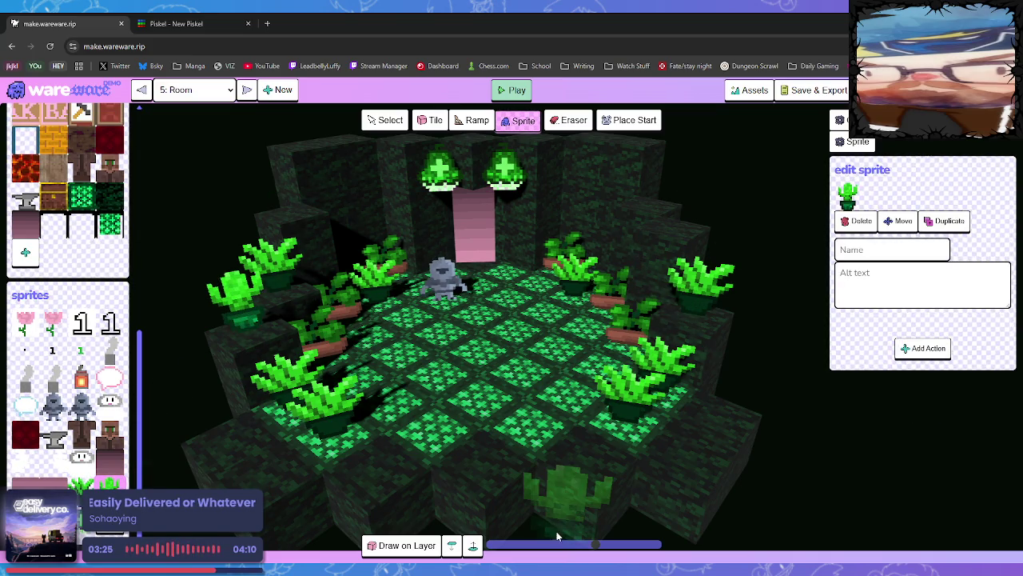
pyautogui.click(290, 216)
pyautogui.click(668, 224)
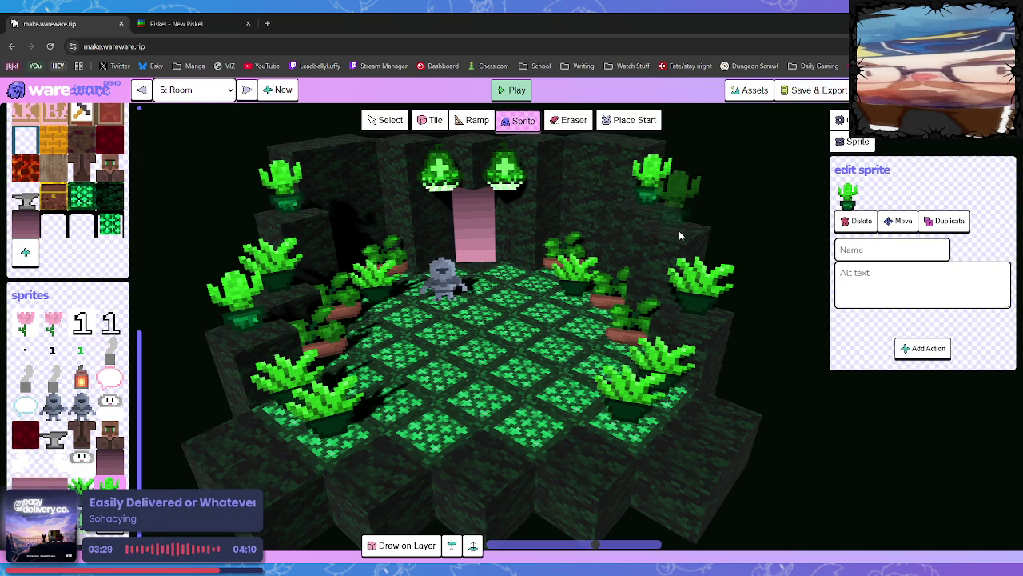
pyautogui.moveTo(593, 444)
pyautogui.mouseDown()
pyautogui.moveTo(693, 405)
pyautogui.moveTo(606, 406)
pyautogui.moveTo(618, 398)
pyautogui.moveTo(630, 407)
pyautogui.mouseUp()
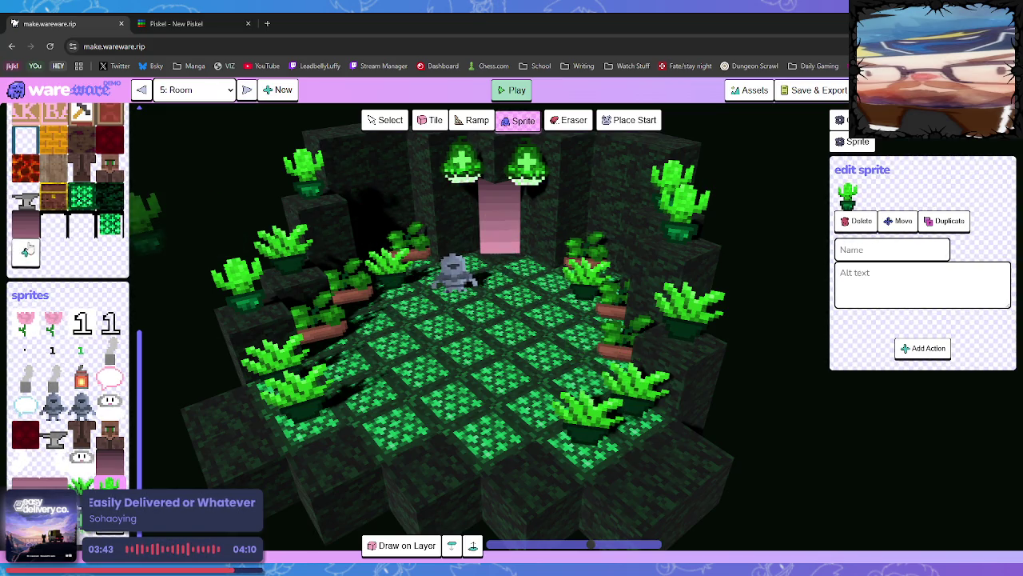
pyautogui.click(385, 120)
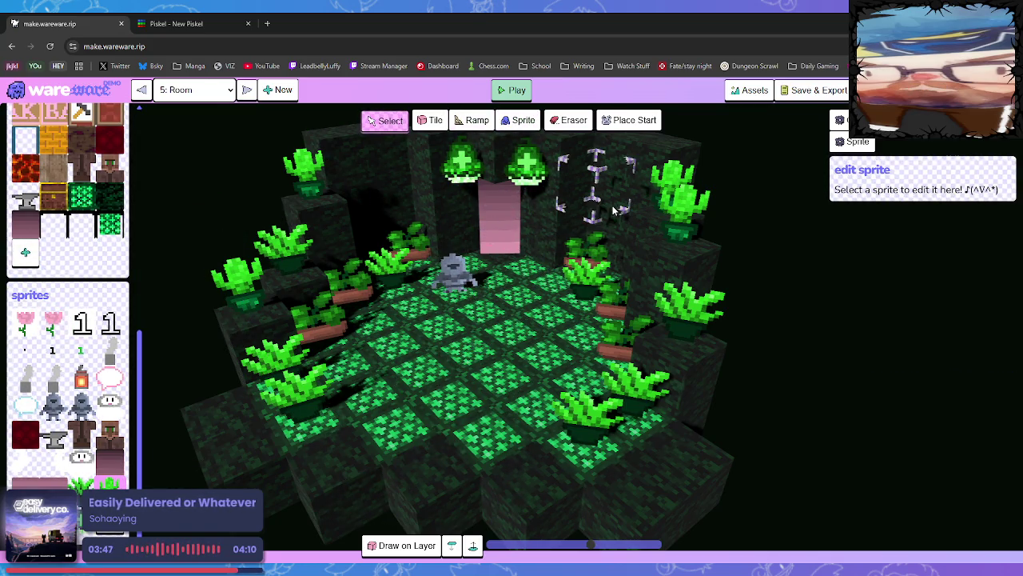
# Give the pink doorway a Cut to Room action targeting Room Copy.
pyautogui.click(452, 545)
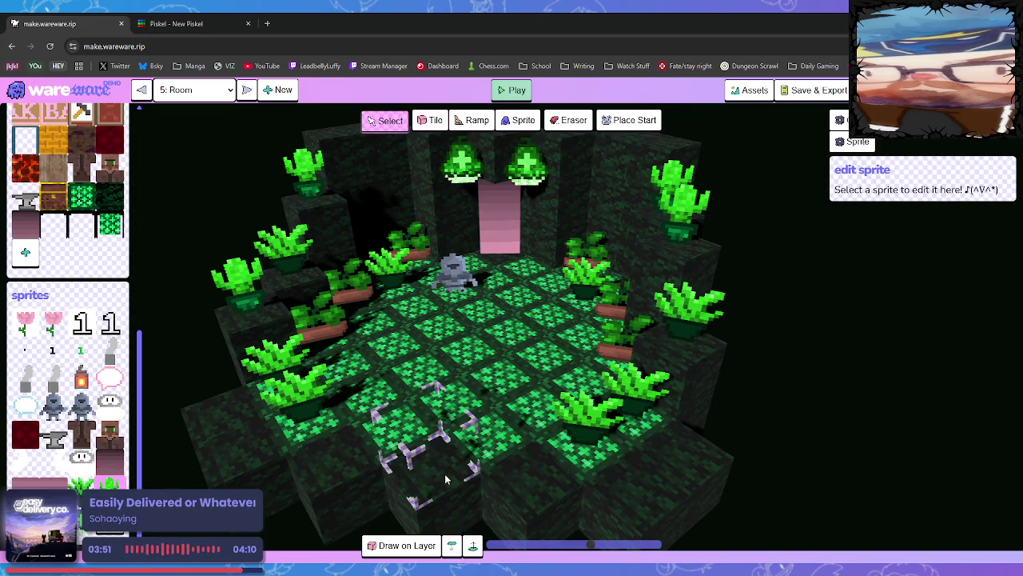
pyautogui.click(505, 251)
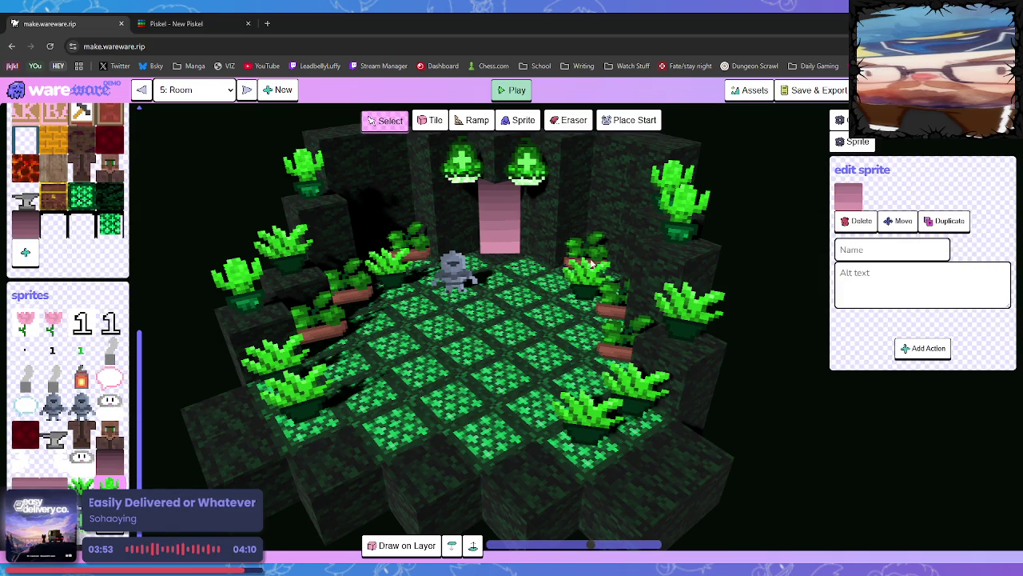
pyautogui.click(903, 350)
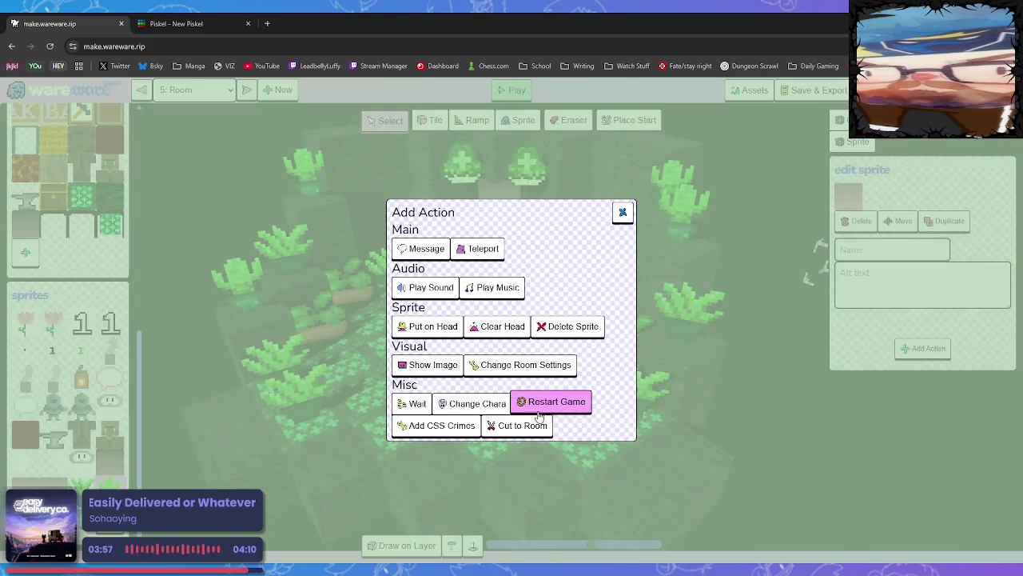
pyautogui.click(511, 430)
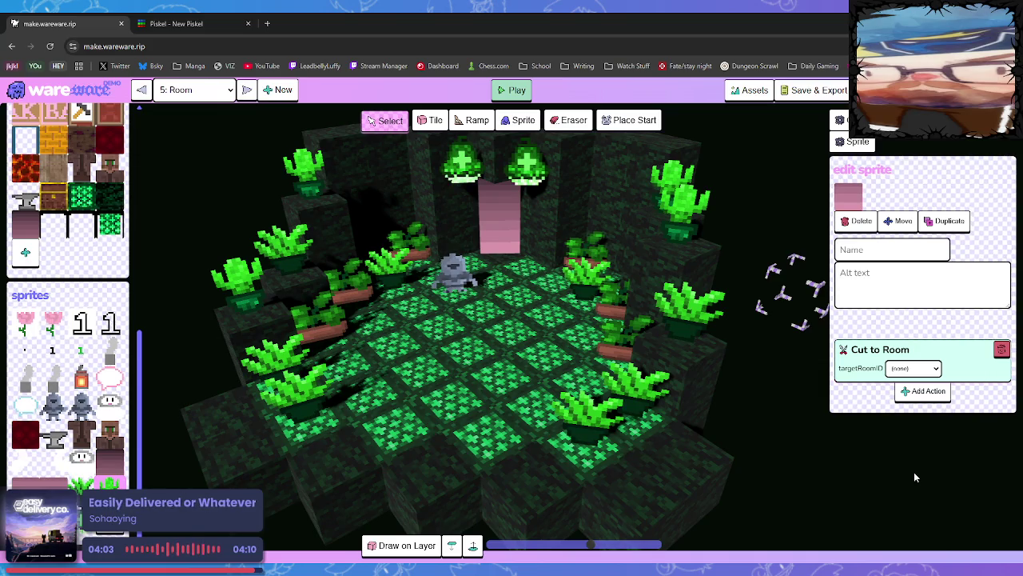
pyautogui.click(913, 368)
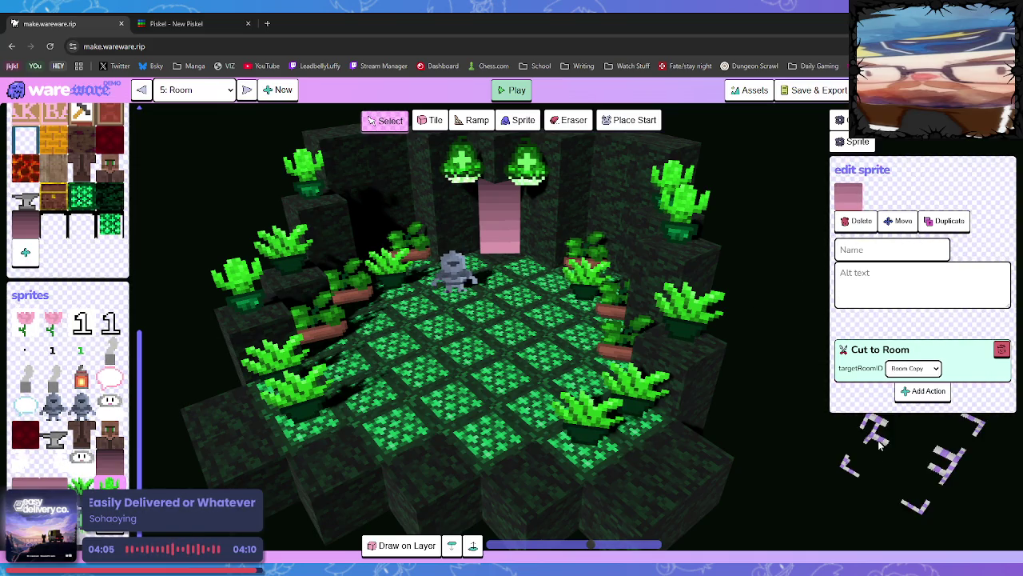
pyautogui.click(877, 156)
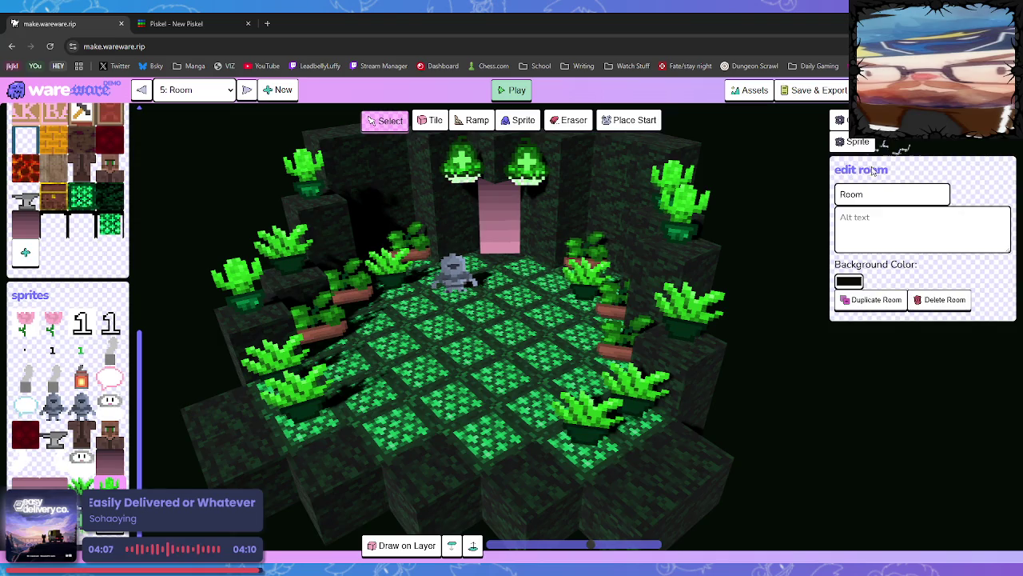
# Rename room 5 to 'Floor 1' and Room Copy to 'Floor 2', then open a new browser tab.
pyautogui.write('Floor 1')
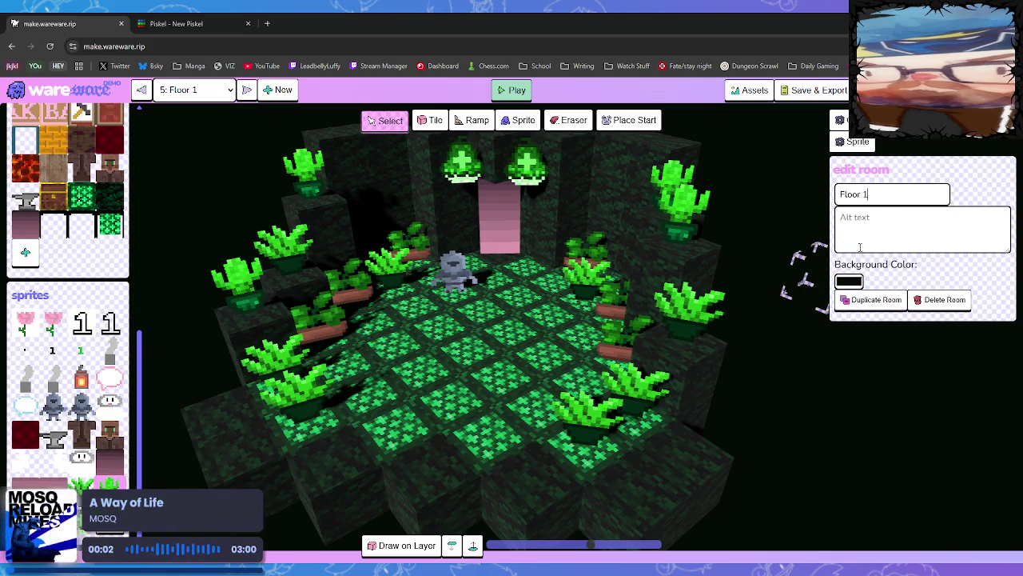
pyautogui.click(248, 89)
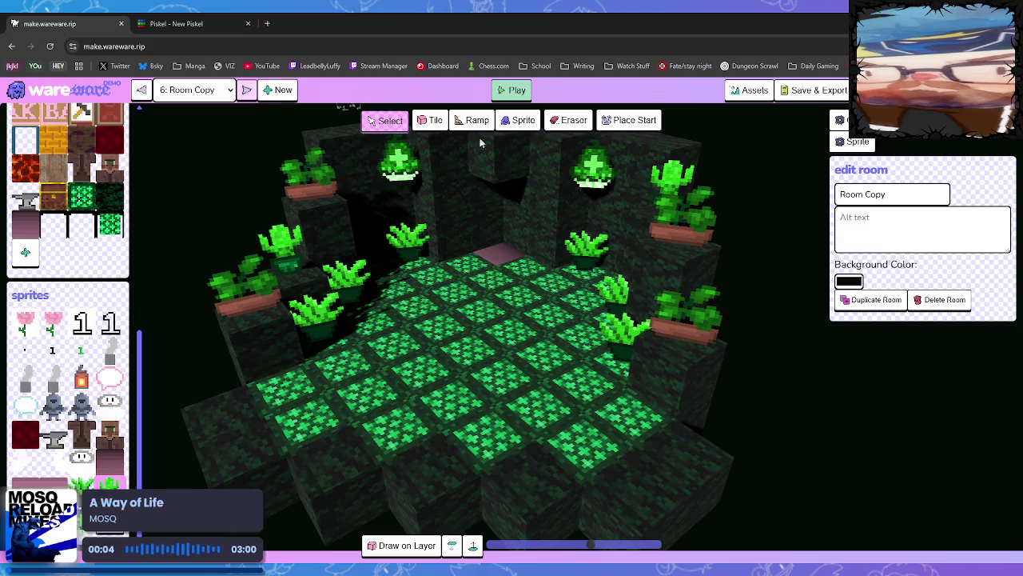
pyautogui.write('Floor 2')
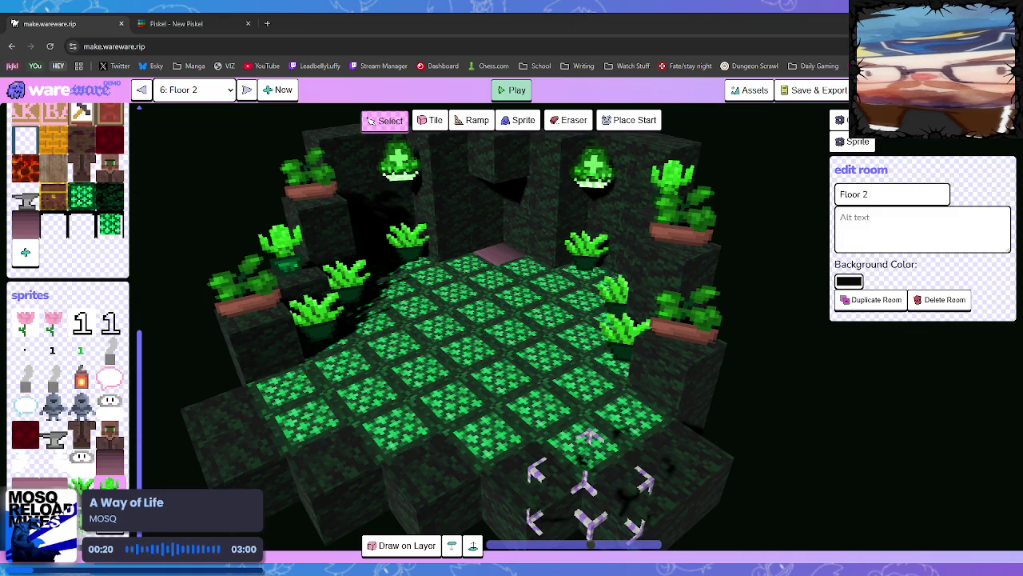
pyautogui.click(267, 27)
pyautogui.write('a')
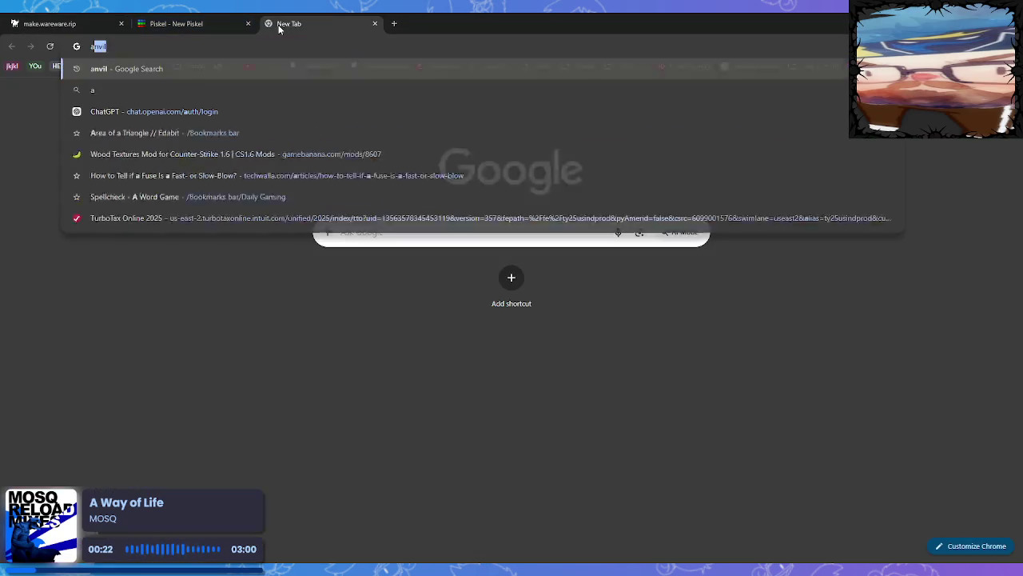
pyautogui.write(' way of life mos')
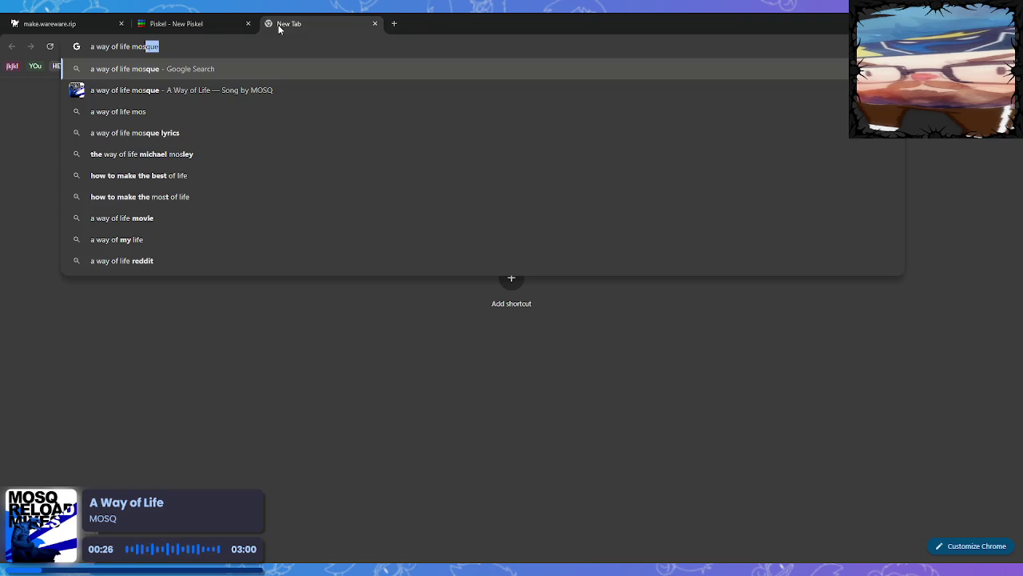
pyautogui.click(261, 90)
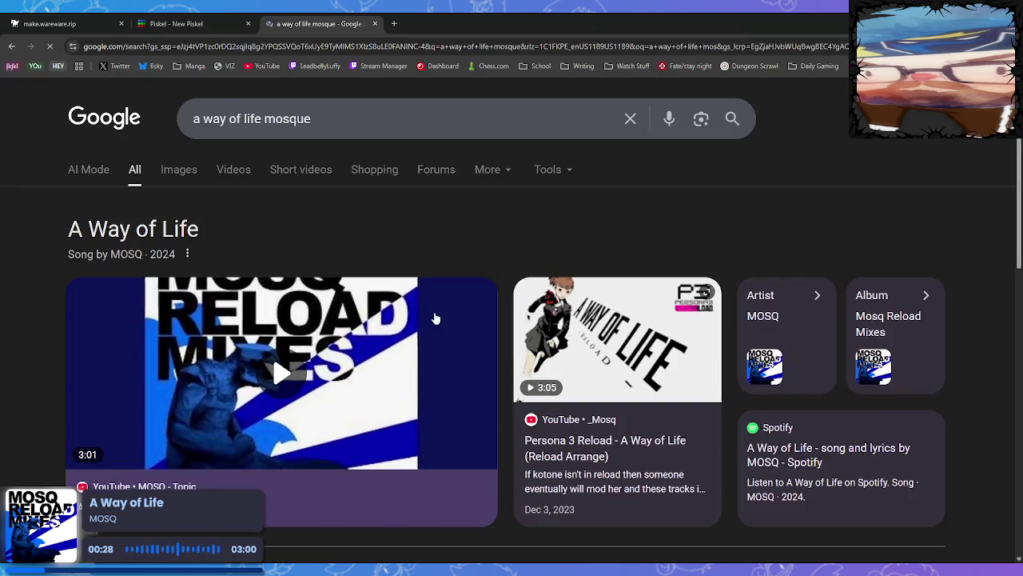
pyautogui.scroll(-3, 436, 318)
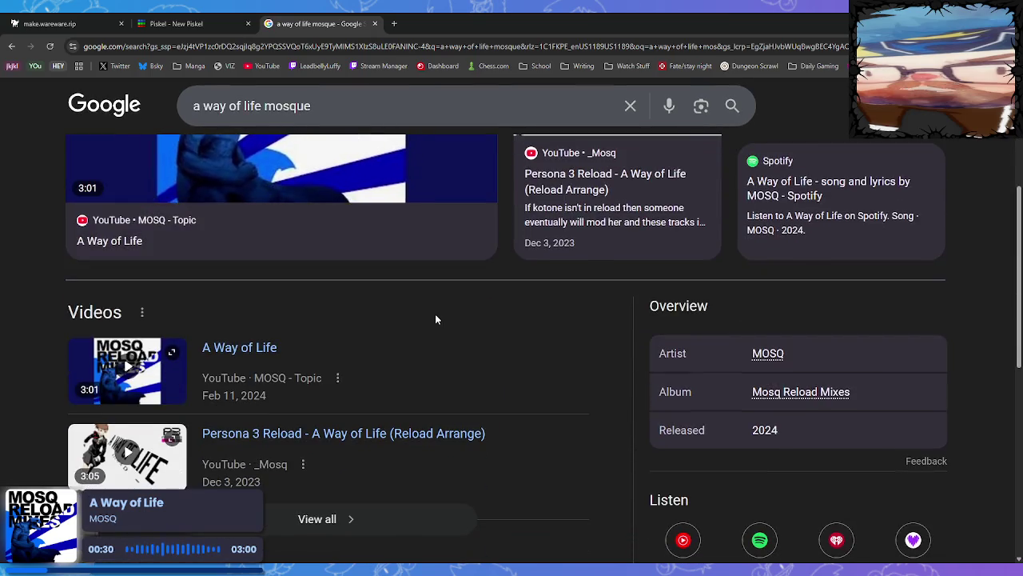
pyautogui.click(375, 24)
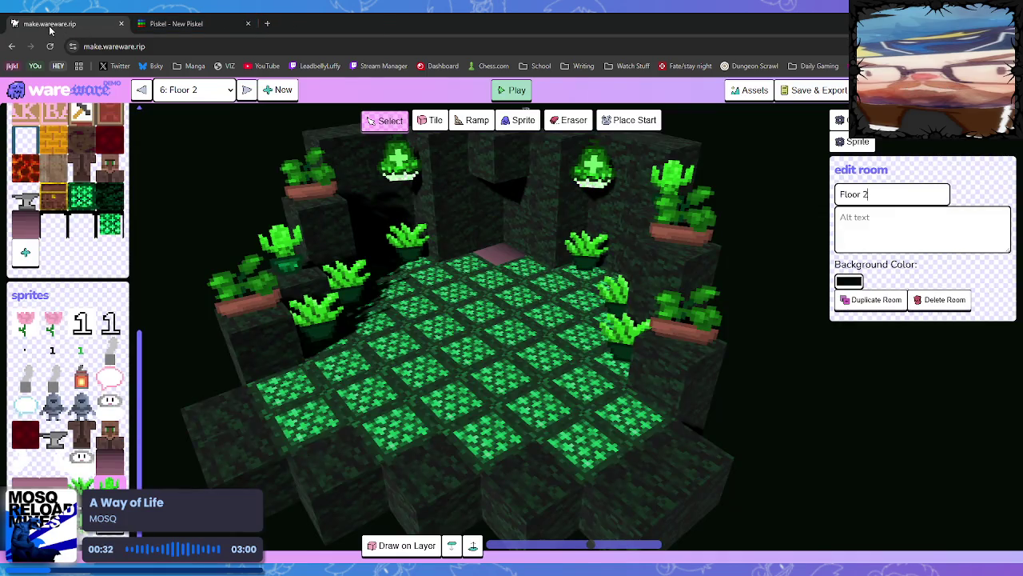
# Add another potted plant to Floor 2's mossy floor, then switch to Floor 1.
pyautogui.moveTo(482, 362)
pyautogui.mouseDown()
pyautogui.moveTo(480, 296)
pyautogui.moveTo(400, 354)
pyautogui.moveTo(457, 320)
pyautogui.mouseUp()
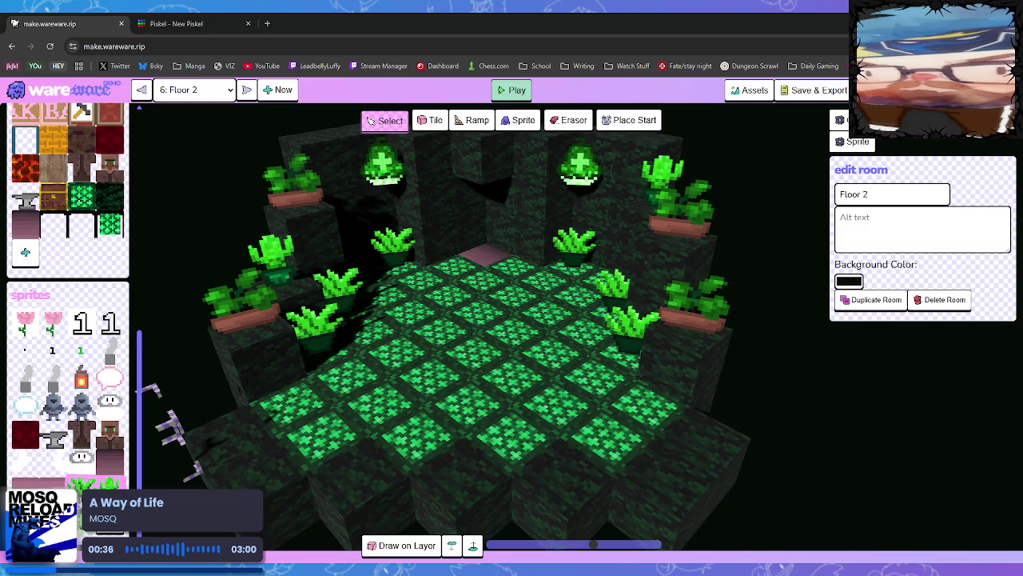
pyautogui.click(109, 483)
pyautogui.click(270, 404)
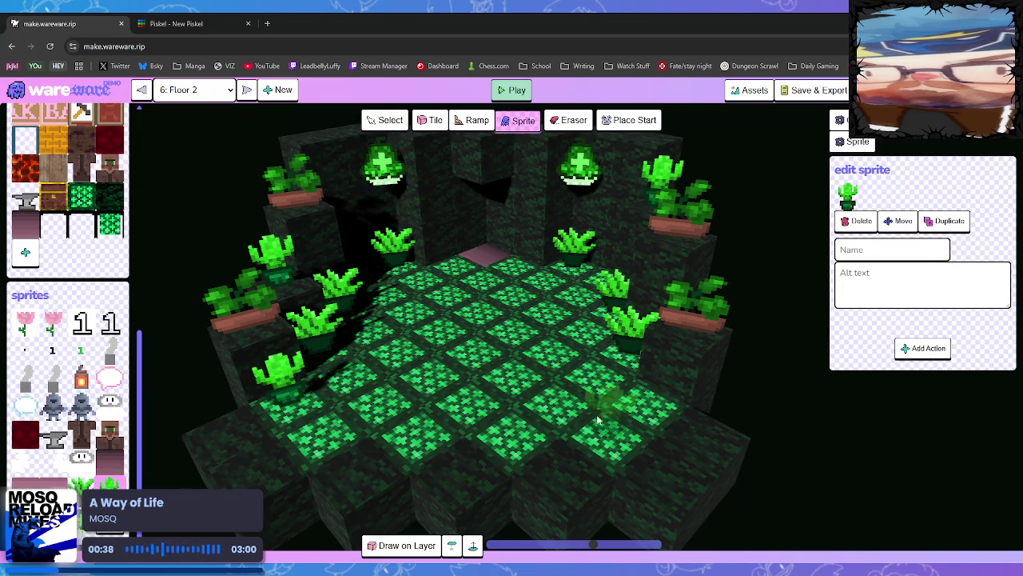
pyautogui.moveTo(639, 407)
pyautogui.mouseDown()
pyautogui.moveTo(596, 396)
pyautogui.moveTo(653, 387)
pyautogui.mouseUp()
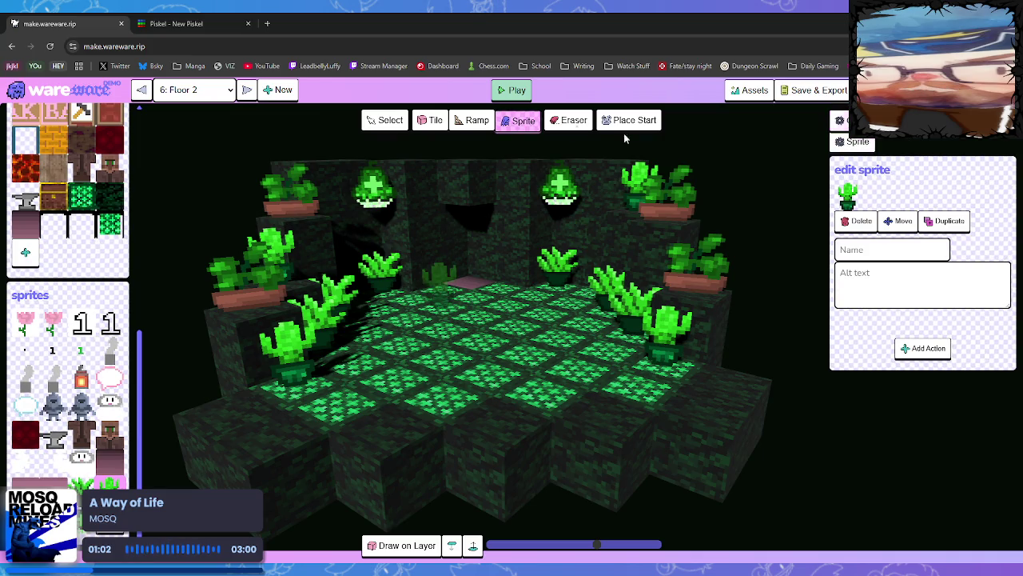
pyautogui.click(140, 89)
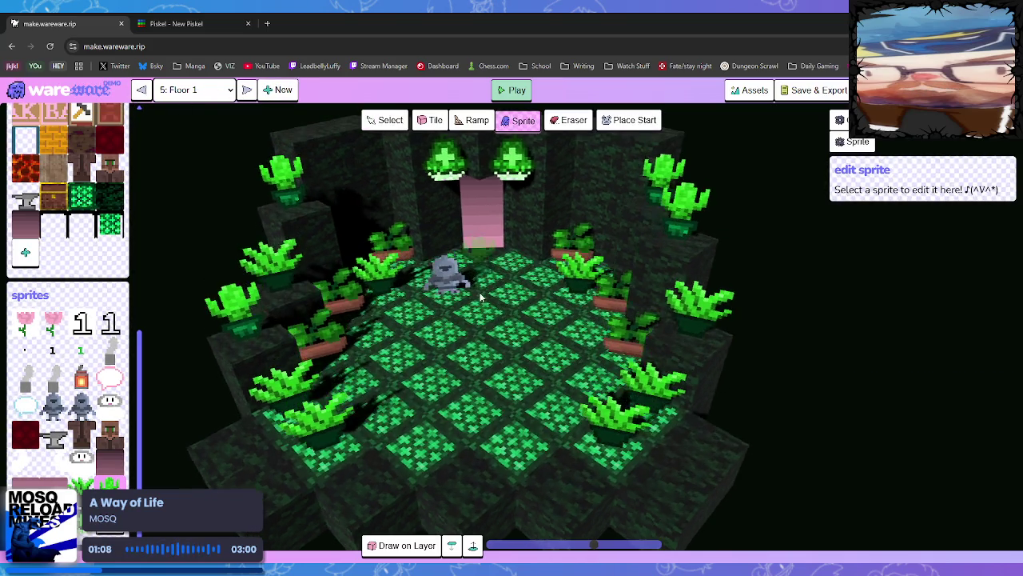
# Add a Teleport action to Floor 1's pink door alongside its Cut to Room.
pyautogui.click(386, 120)
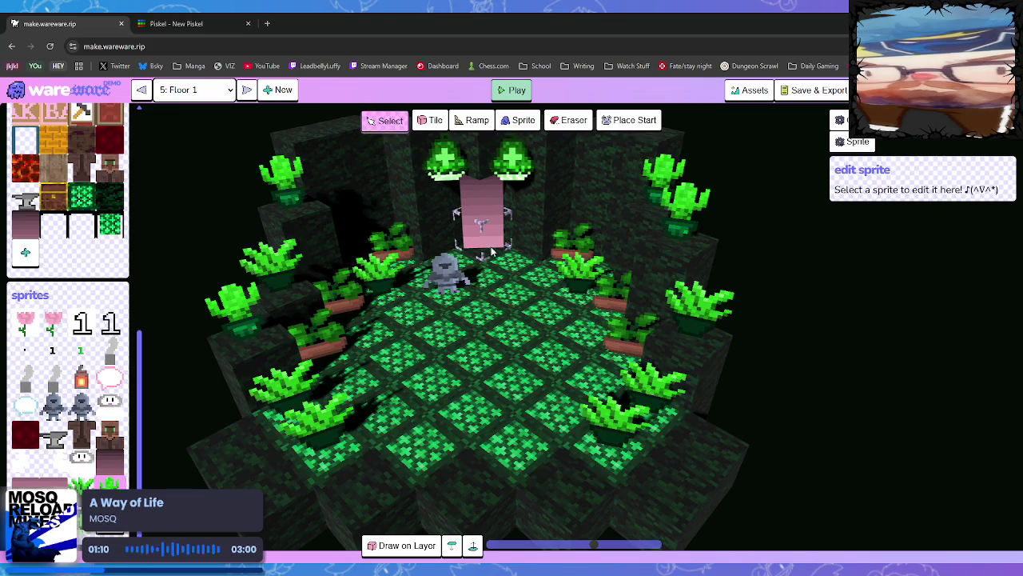
pyautogui.click(490, 249)
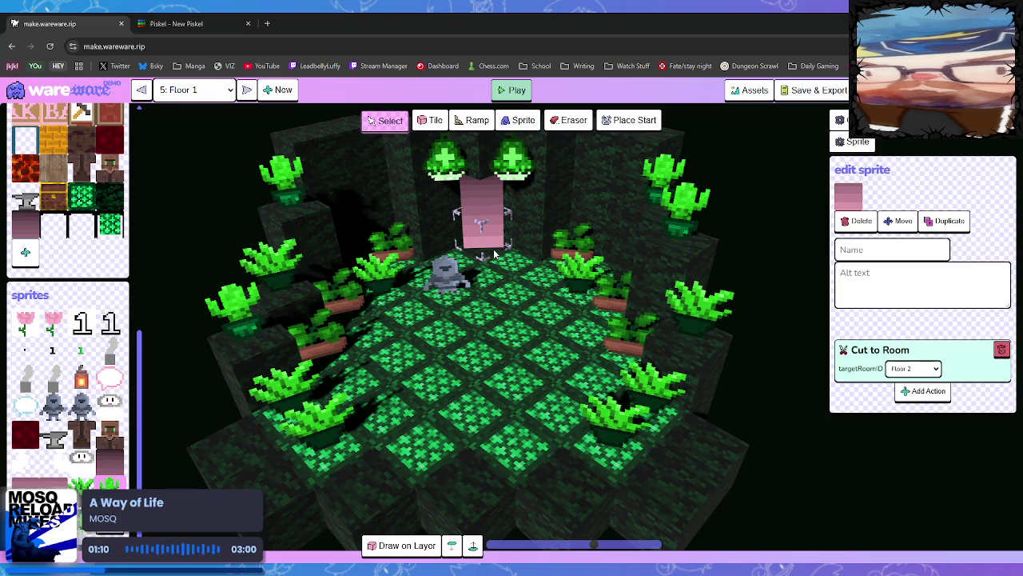
pyautogui.click(924, 392)
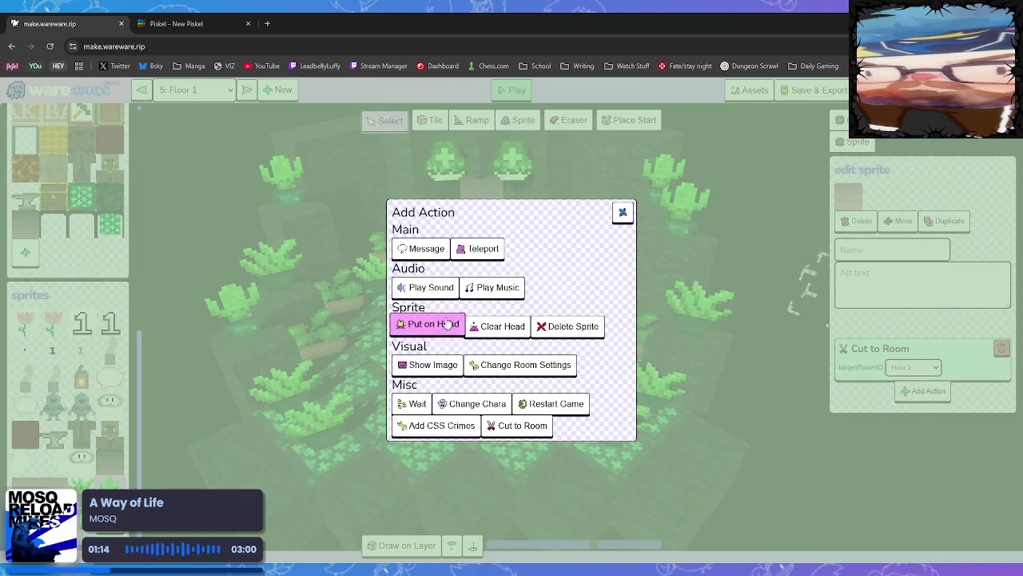
pyautogui.click(482, 256)
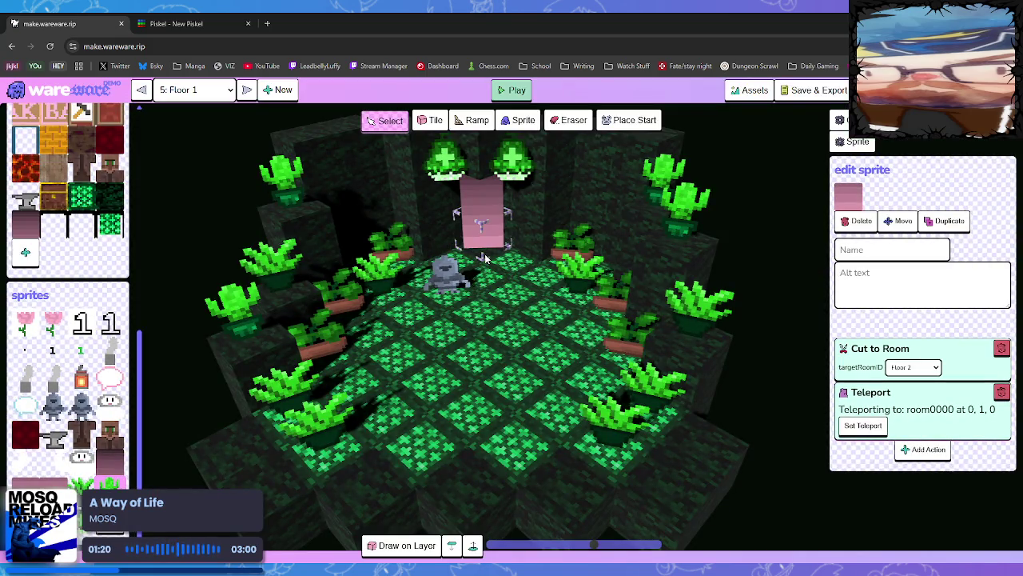
# Play-test the game, dismiss the HELLO message, and return to editing.
pyautogui.click(511, 89)
pyautogui.click(461, 378)
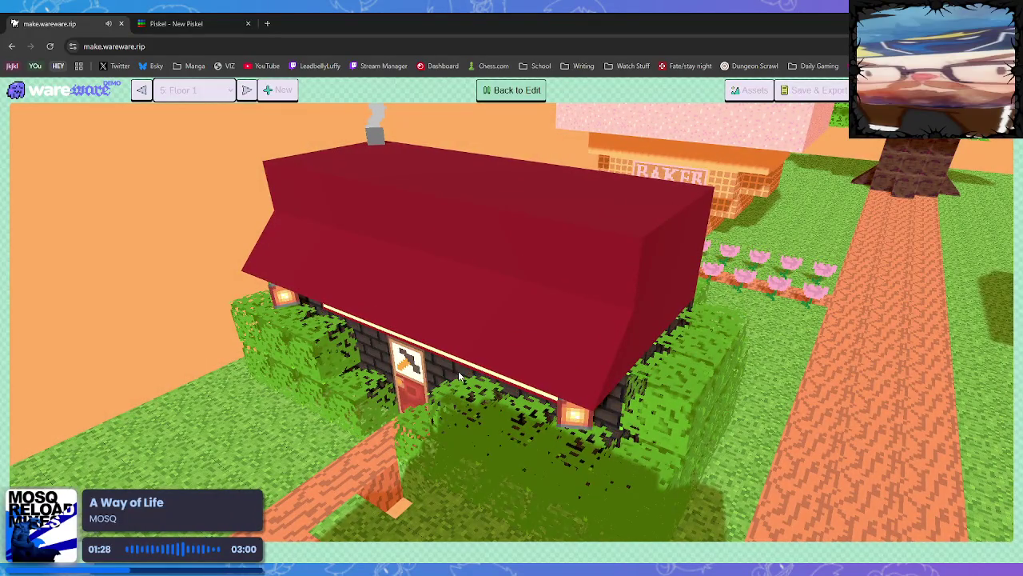
pyautogui.click(531, 91)
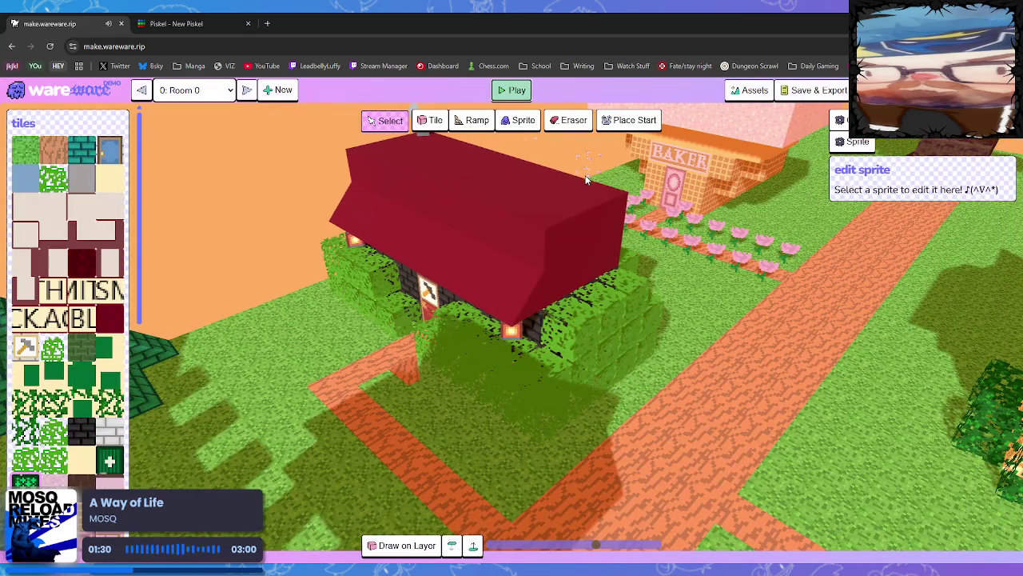
# Step forward through the room list to 5: Floor 1.
pyautogui.click(248, 90)
pyautogui.click(250, 92)
pyautogui.click(248, 90)
pyautogui.click(248, 90)
pyautogui.click(248, 90)
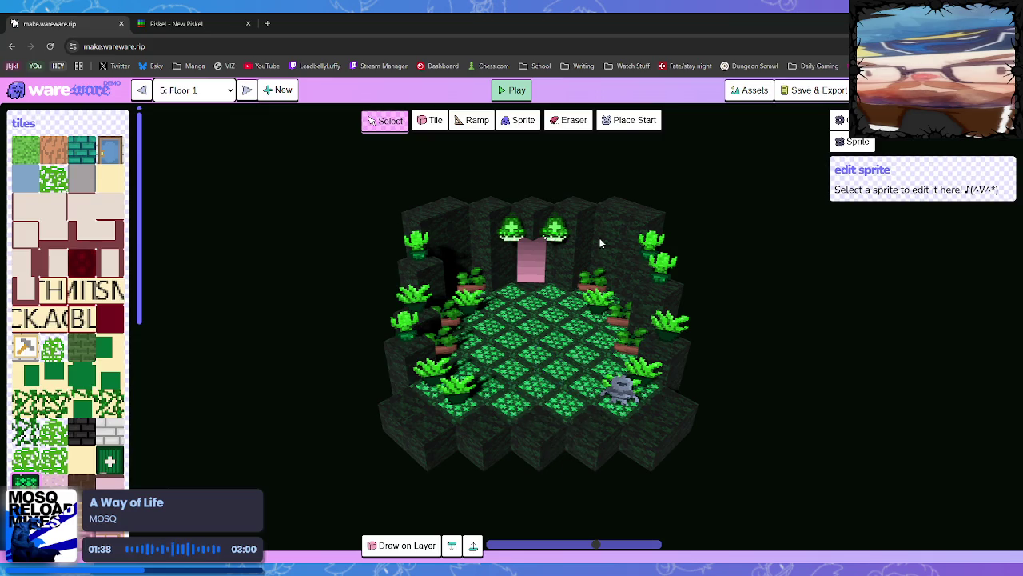
# Move the player start onto Floor 1's centre floor tile and frame the room.
pyautogui.click(631, 128)
pyautogui.click(538, 383)
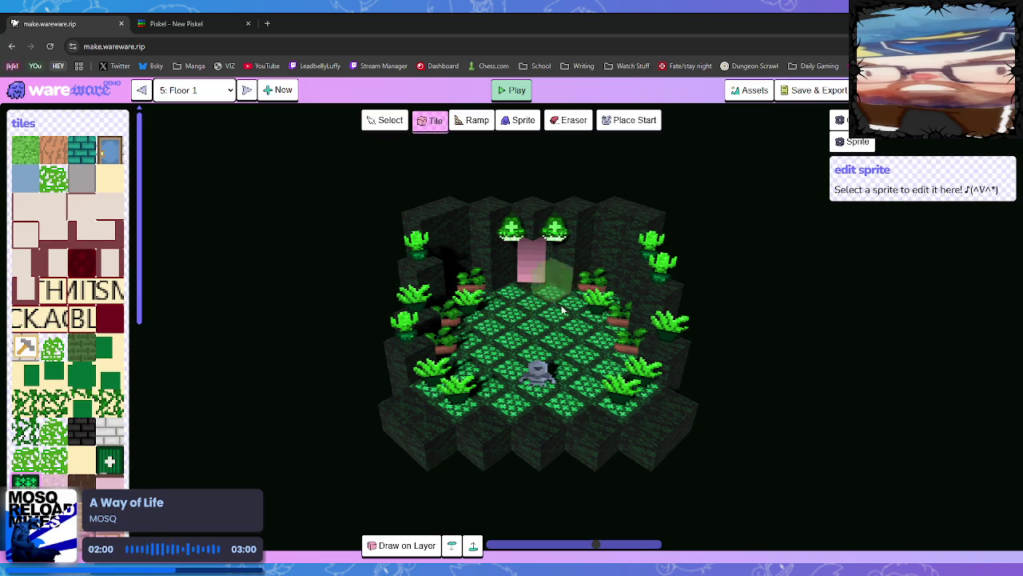
pyautogui.press('d')
pyautogui.scroll(2, 502, 304)
pyautogui.press('q')
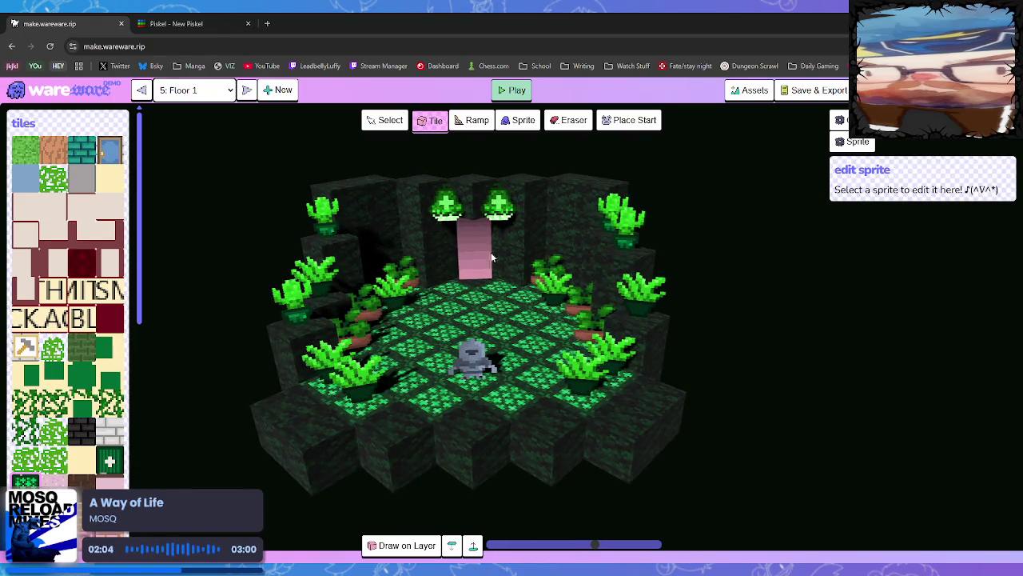
pyautogui.click(390, 119)
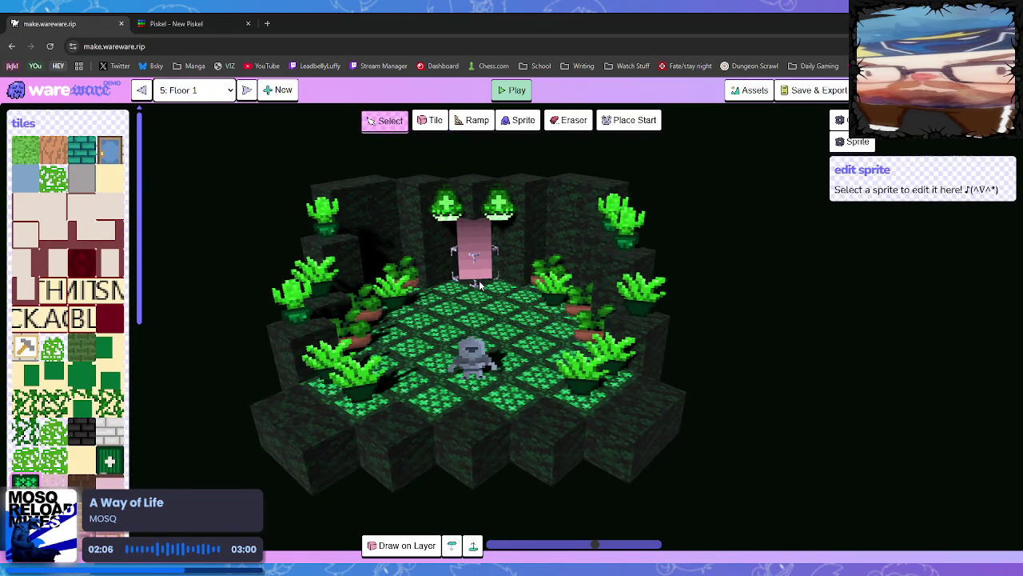
# Make the pink door teleport only to room0007 at -1, 1, -2, removing Cut to Room, then play.
pyautogui.click(478, 276)
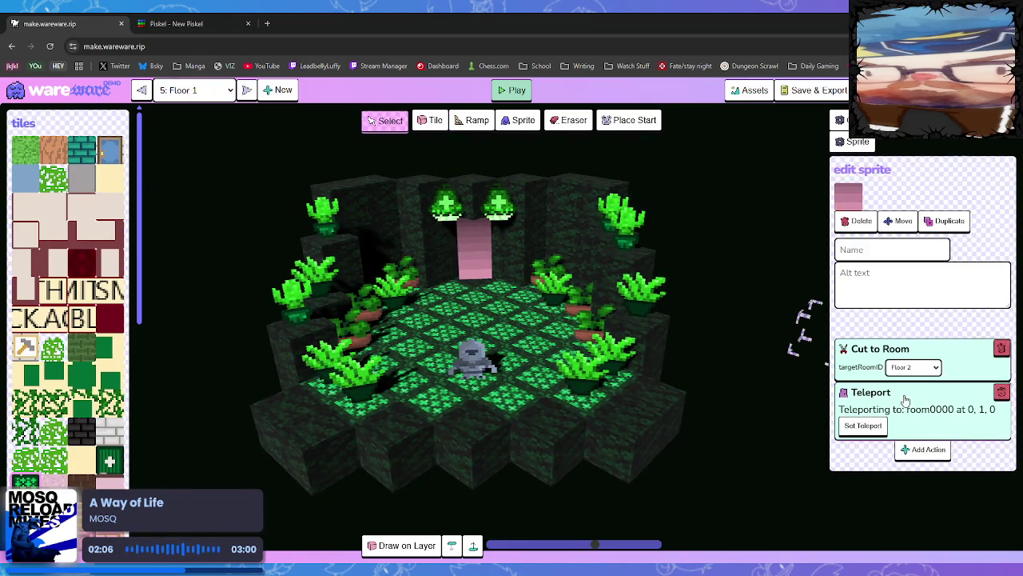
pyautogui.click(872, 428)
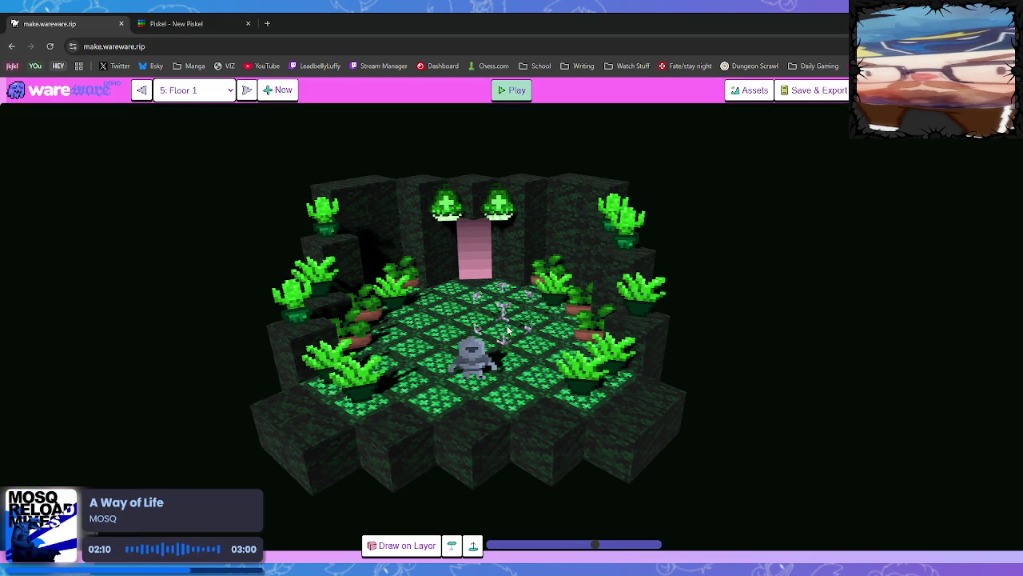
pyautogui.click(476, 300)
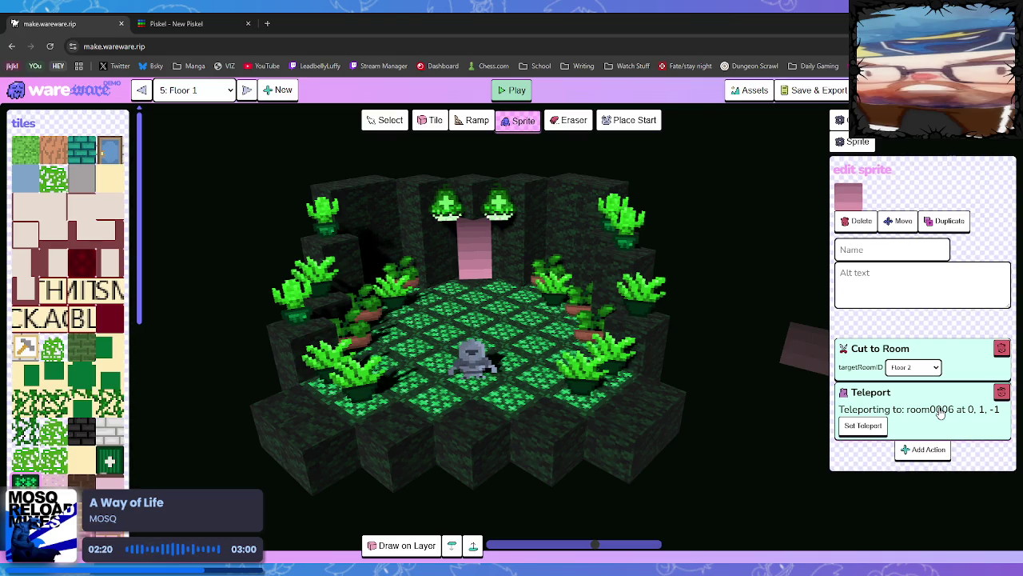
pyautogui.click(864, 425)
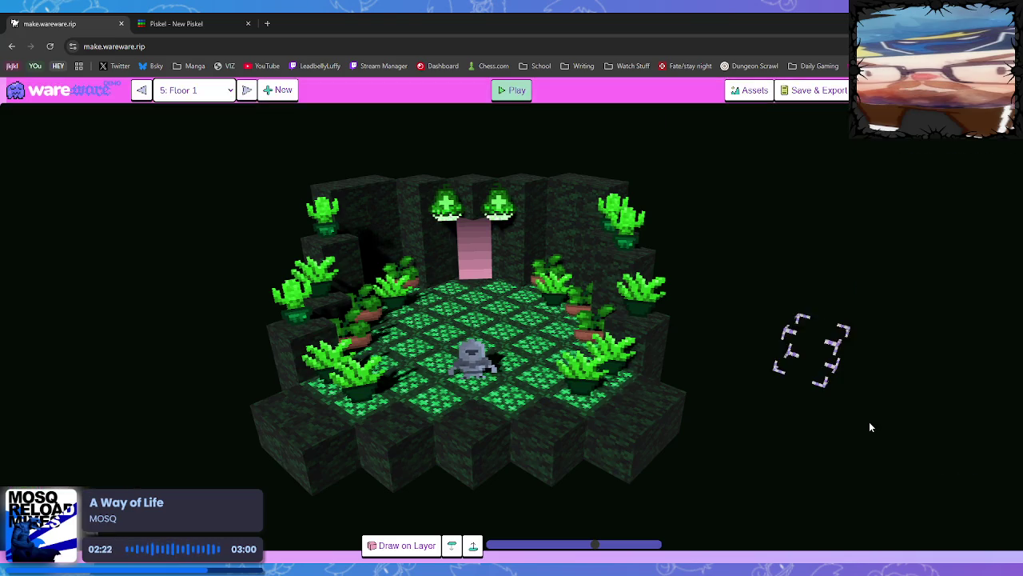
pyautogui.click(248, 90)
pyautogui.click(471, 276)
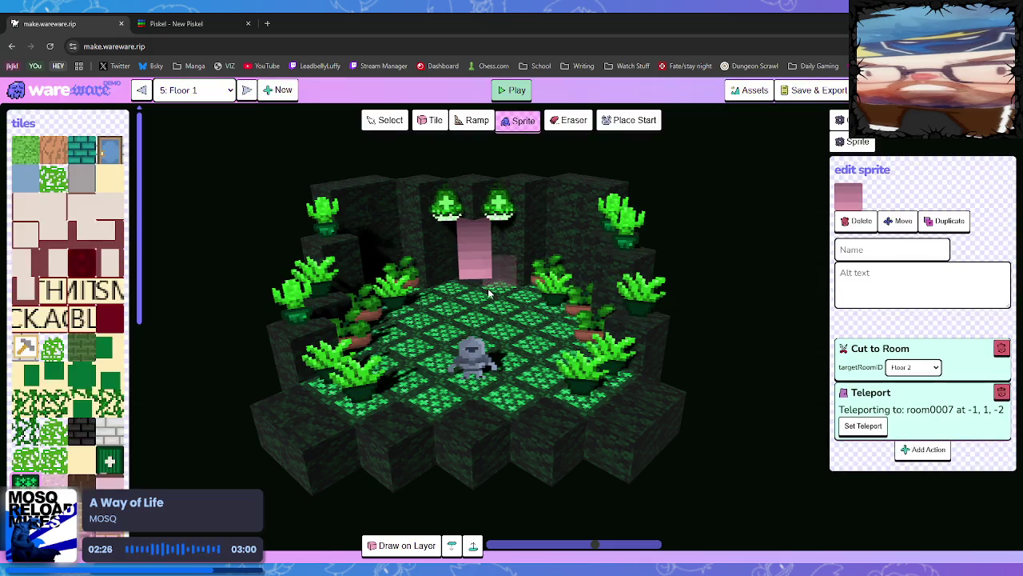
pyautogui.click(1003, 345)
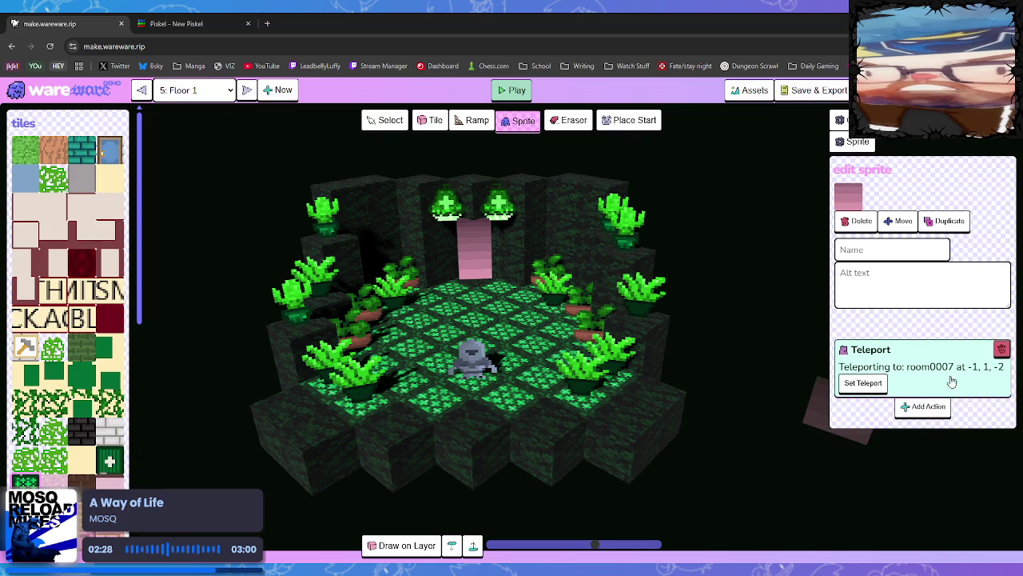
pyautogui.click(512, 91)
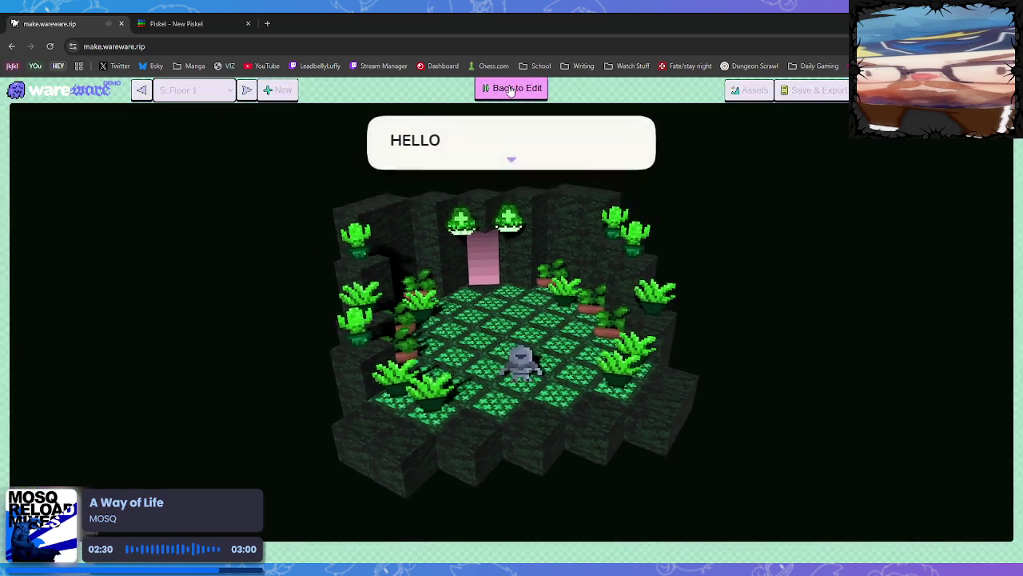
# Play-test by walking the character onto Floor 1's pink door into Floor 2, then return to editing.
pyautogui.click(512, 89)
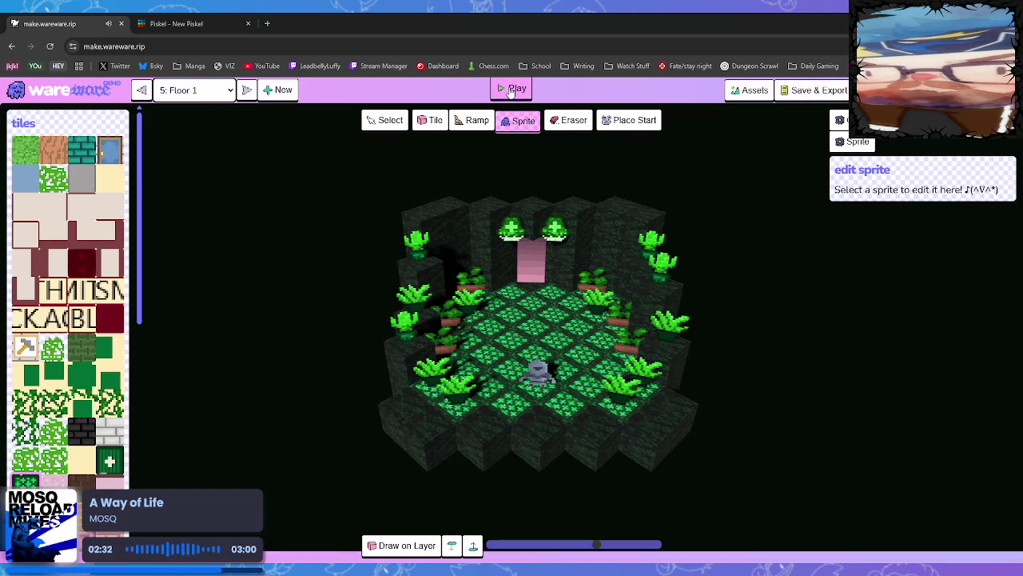
pyautogui.click(511, 89)
pyautogui.click(570, 261)
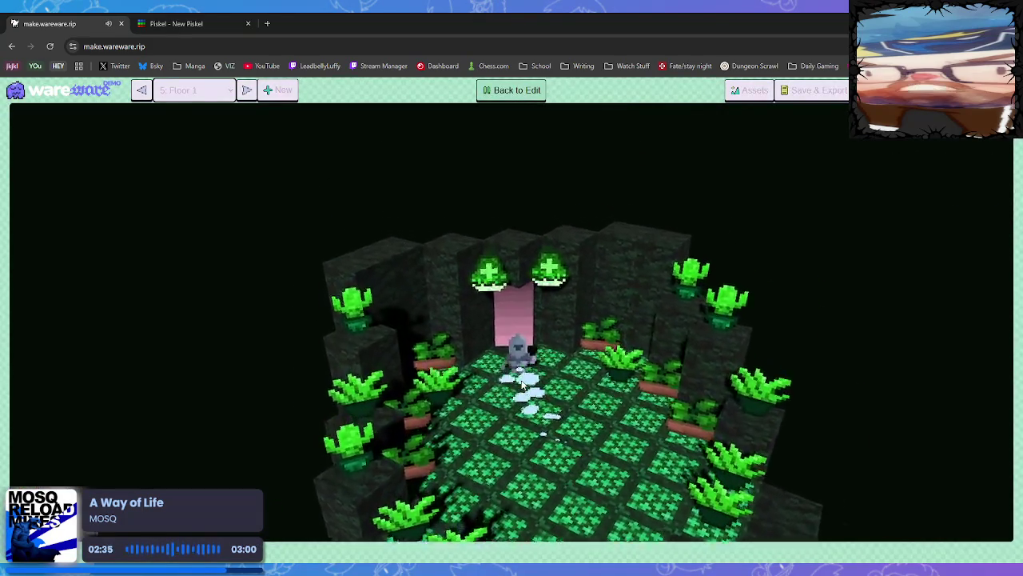
pyautogui.click(521, 383)
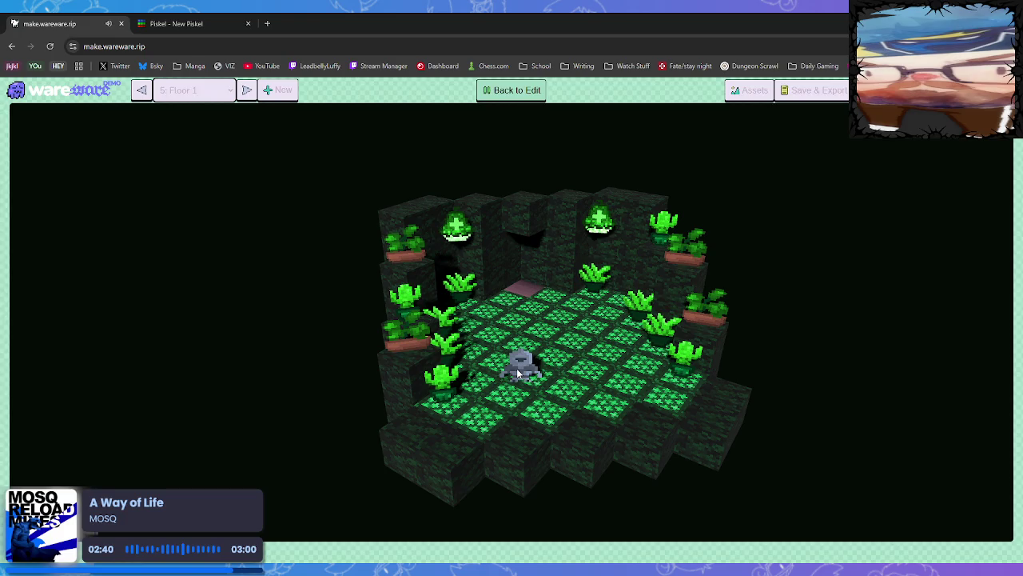
pyautogui.press('Up')
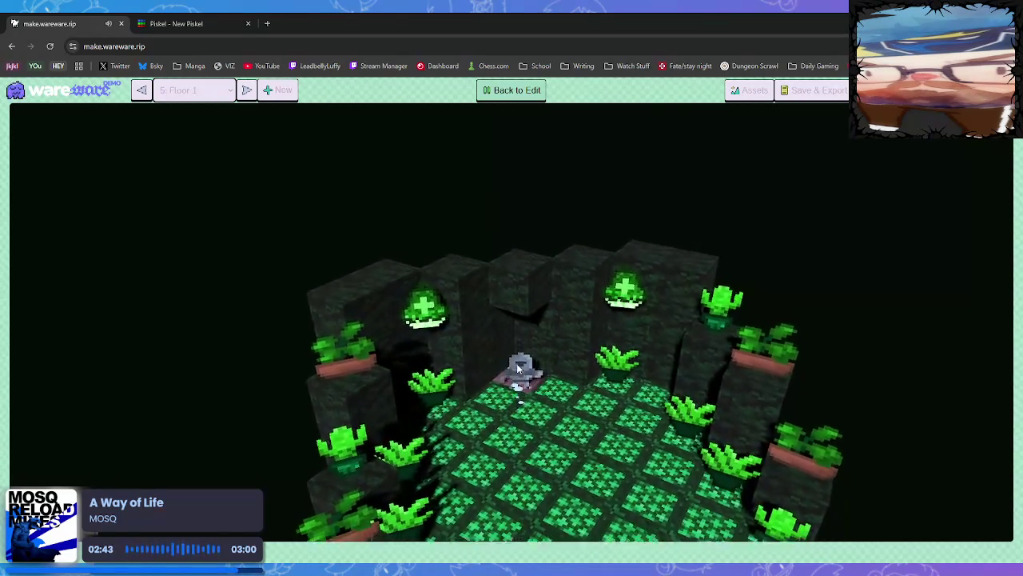
pyautogui.press('Down')
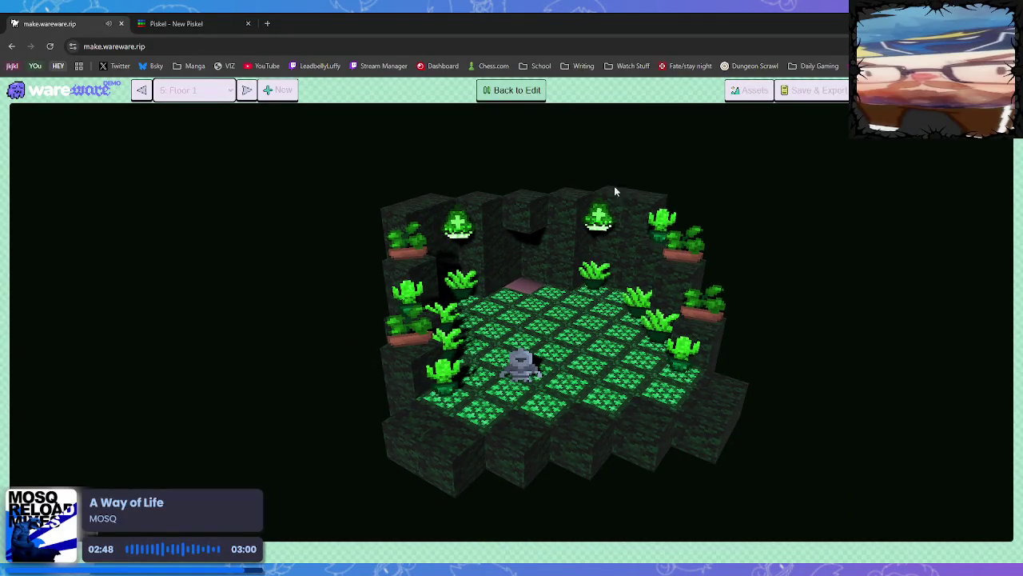
pyautogui.click(515, 87)
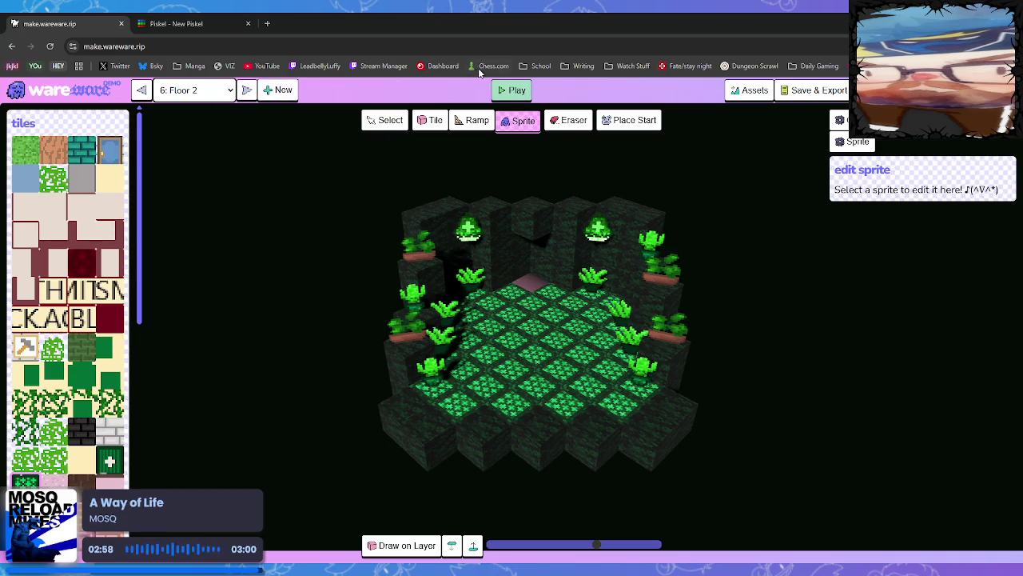
# Play again, walking through the pink doorway and dashing left and right around Floor 2.
pyautogui.click(518, 90)
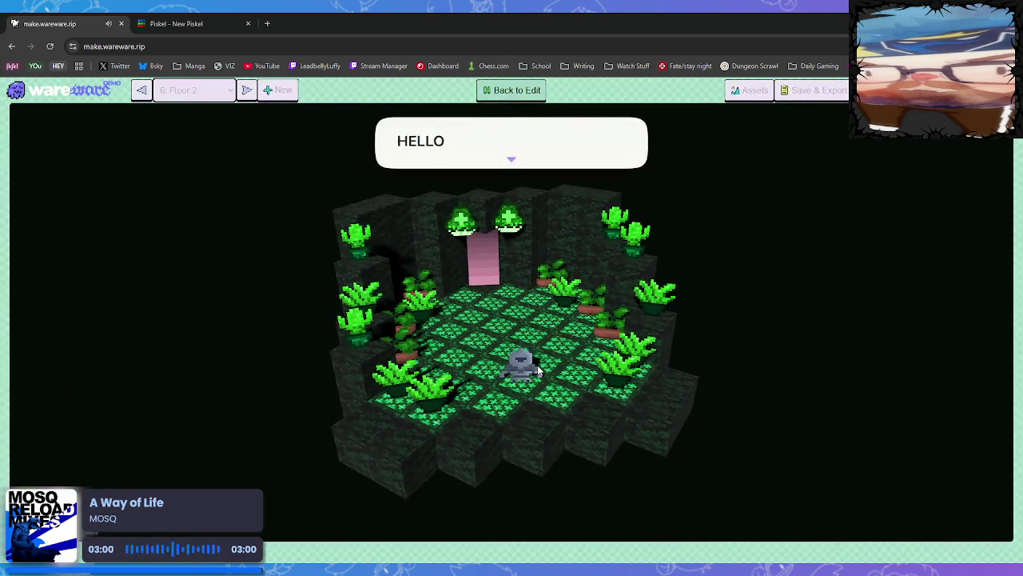
pyautogui.press('Up')
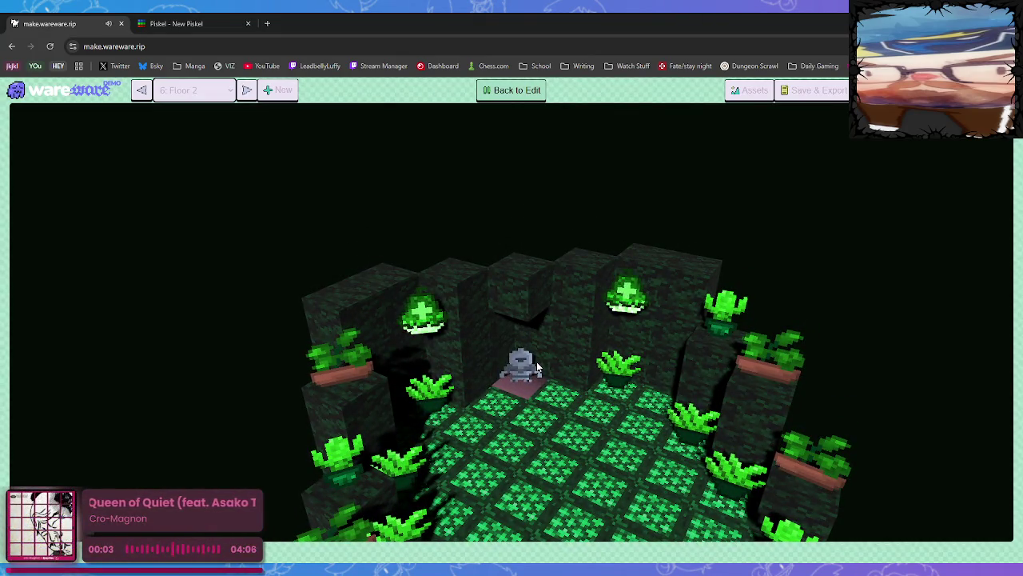
pyautogui.press('Down')
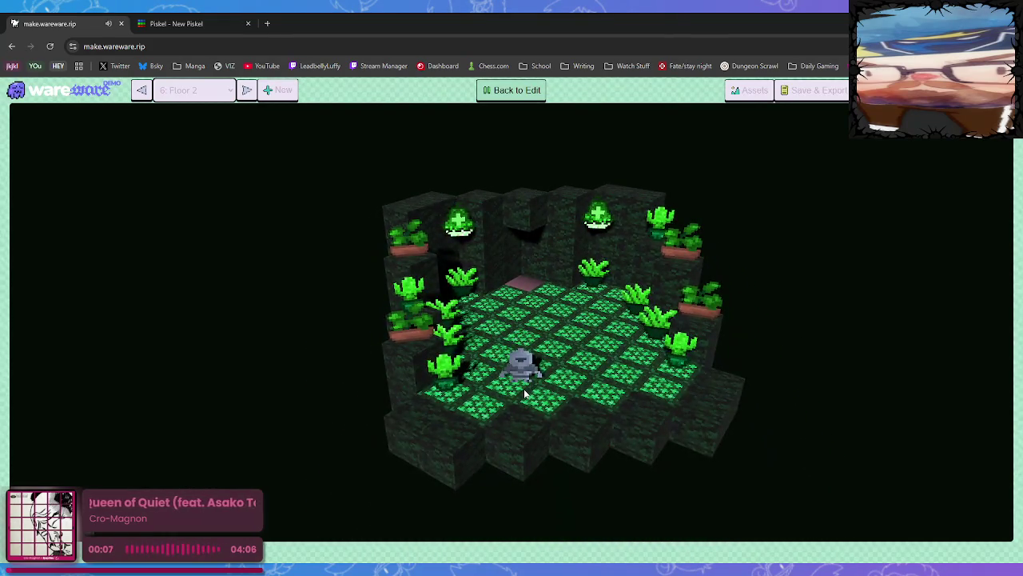
pyautogui.press('Left')
pyautogui.press('Right')
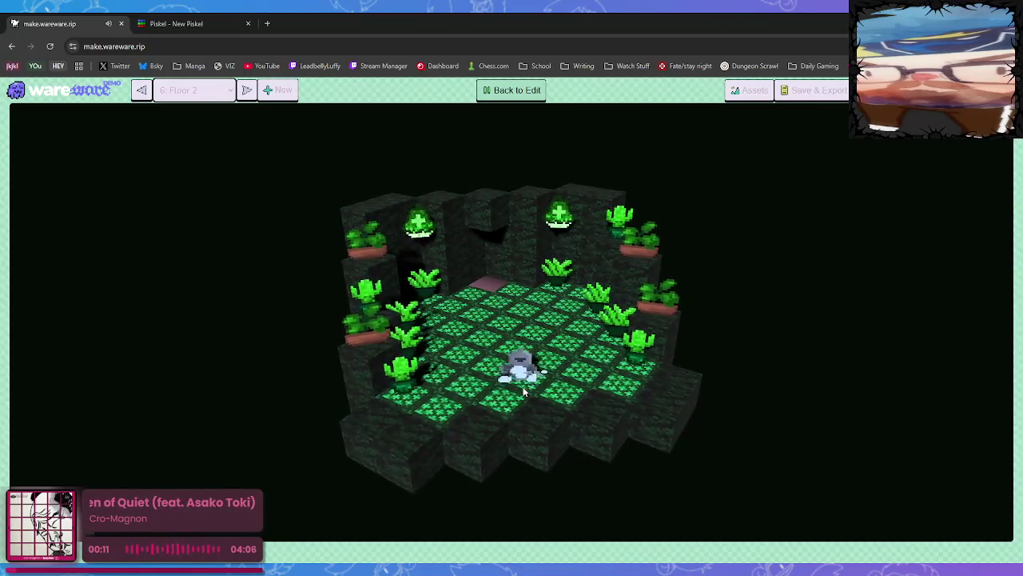
pyautogui.press('Right')
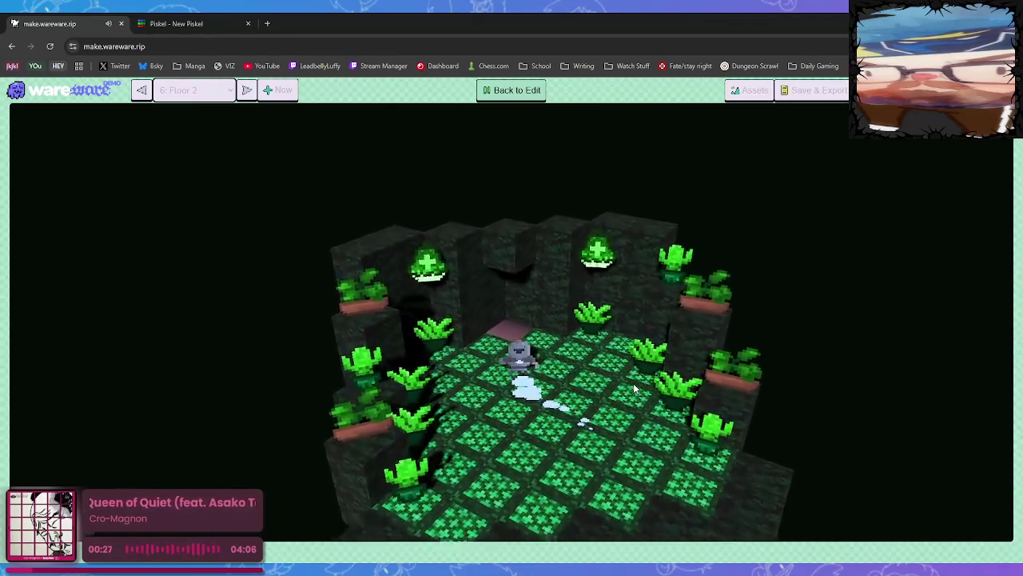
pyautogui.click(529, 89)
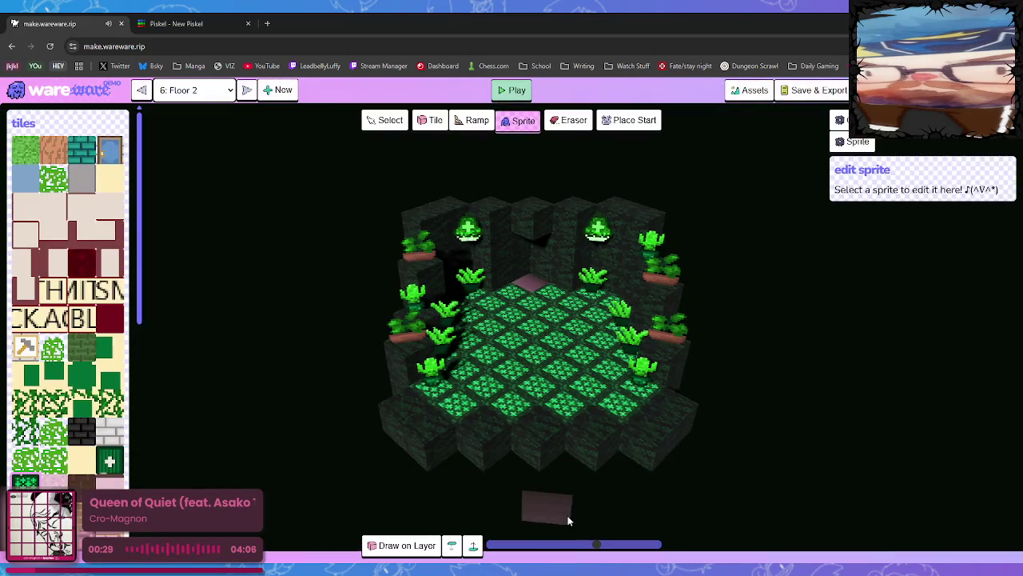
# Switch to 0: Room 0 and orbit the camera over the Blacksmith and Baker village.
pyautogui.click(141, 91)
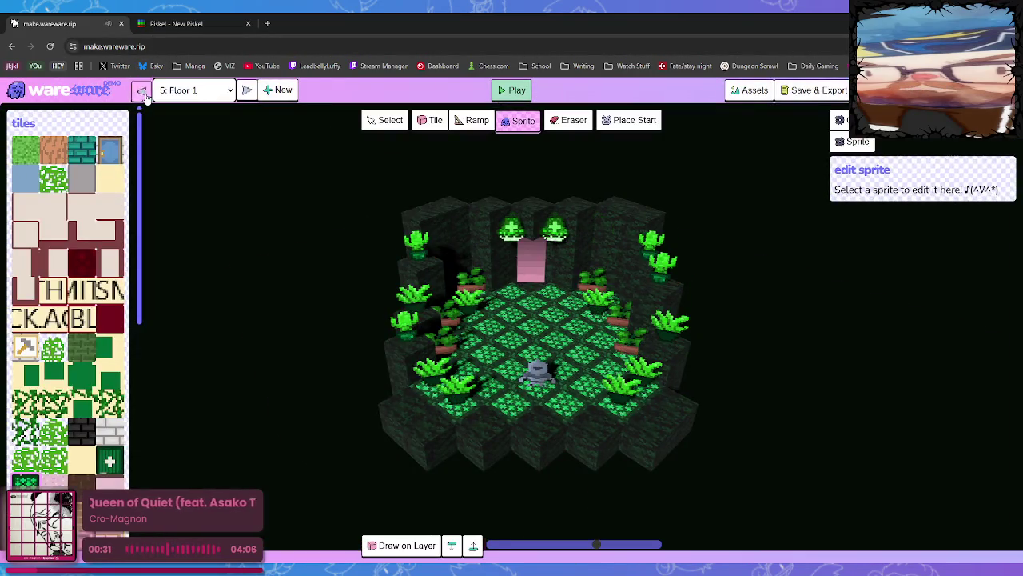
pyautogui.click(141, 90)
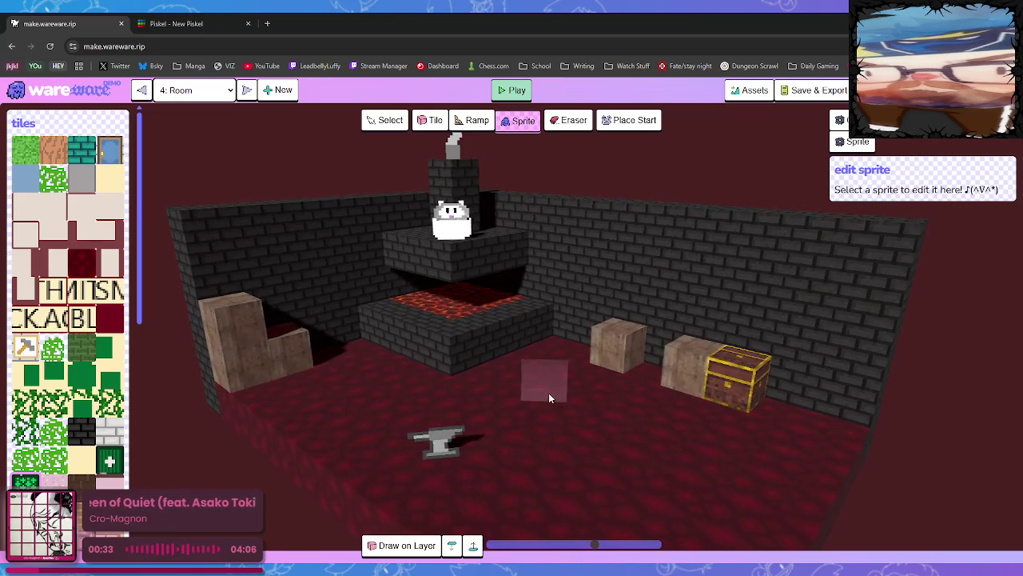
pyautogui.click(247, 91)
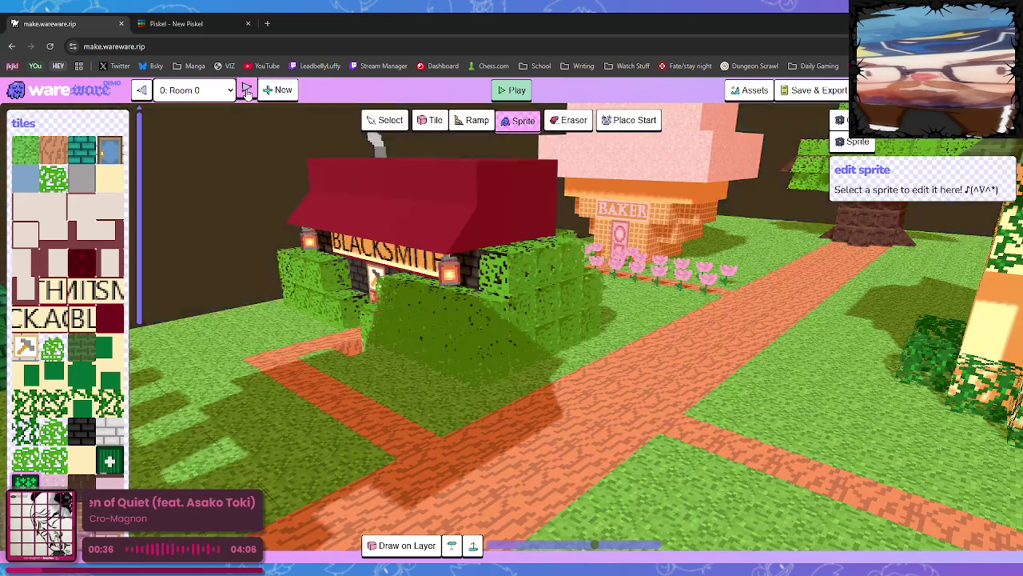
pyautogui.click(227, 94)
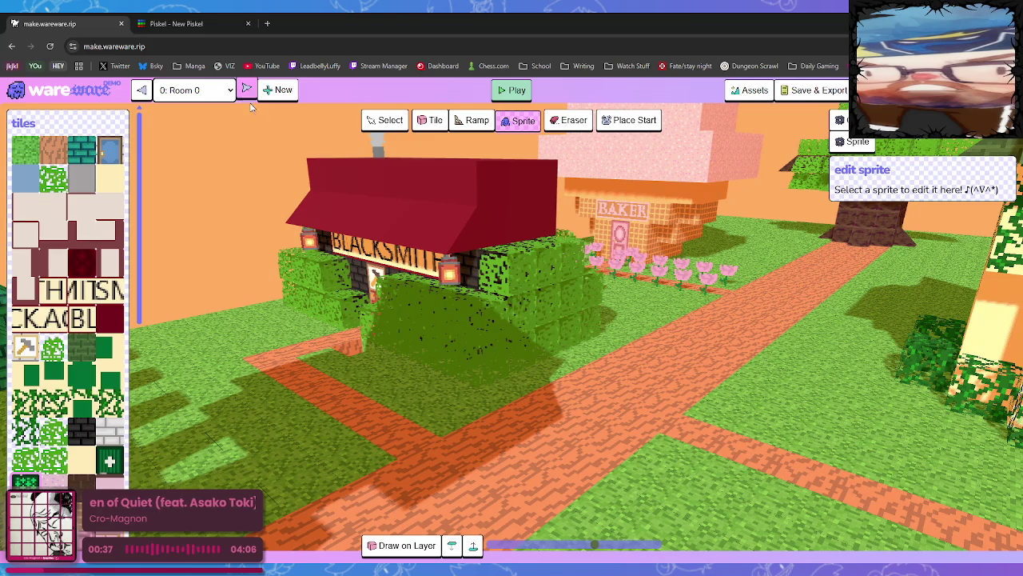
pyautogui.moveTo(716, 301)
pyautogui.mouseDown()
pyautogui.moveTo(790, 374)
pyautogui.moveTo(788, 394)
pyautogui.moveTo(789, 385)
pyautogui.moveTo(714, 392)
pyautogui.moveTo(766, 375)
pyautogui.moveTo(766, 393)
pyautogui.moveTo(722, 400)
pyautogui.moveTo(722, 378)
pyautogui.mouseUp()
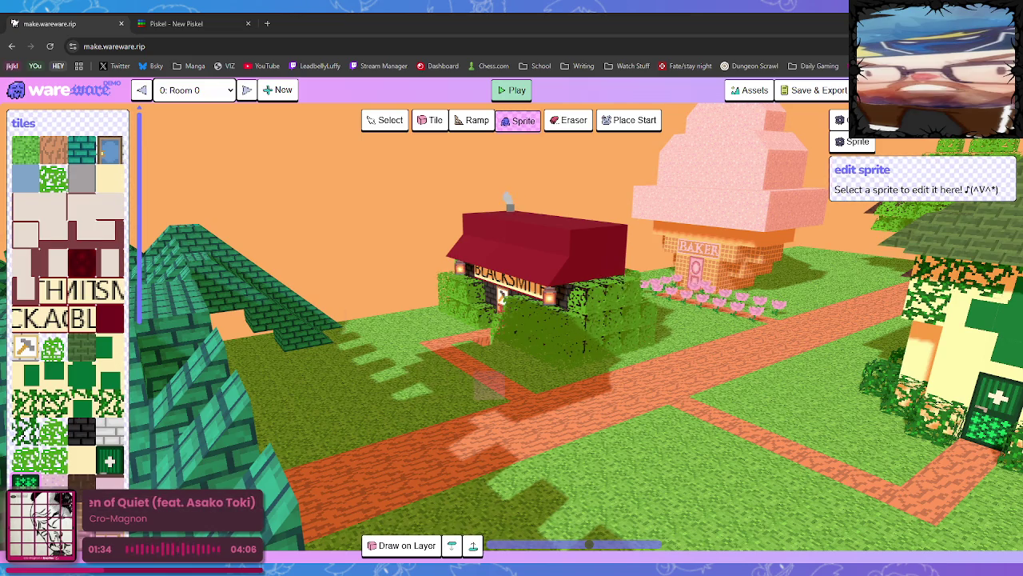
pyautogui.scroll(-3, 79, 288)
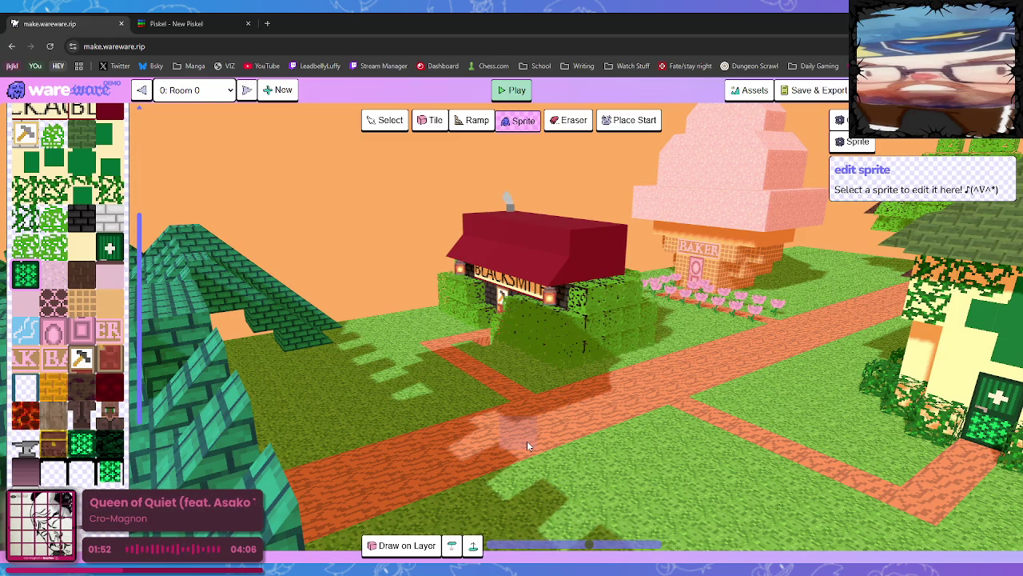
# Stack a brown robe tile and a villager-face tile on the Room 0 path.
pyautogui.click(81, 415)
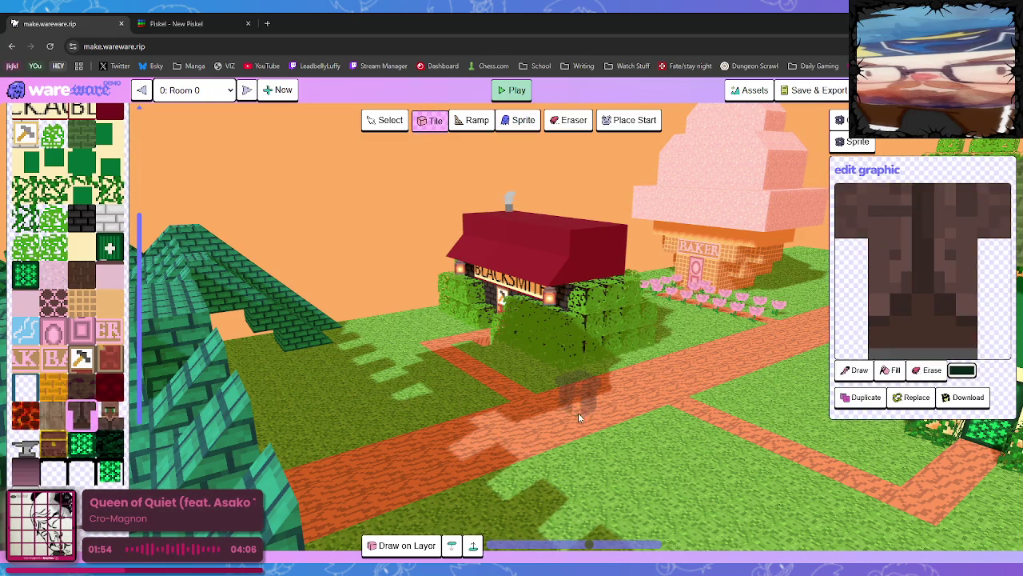
pyautogui.click(546, 411)
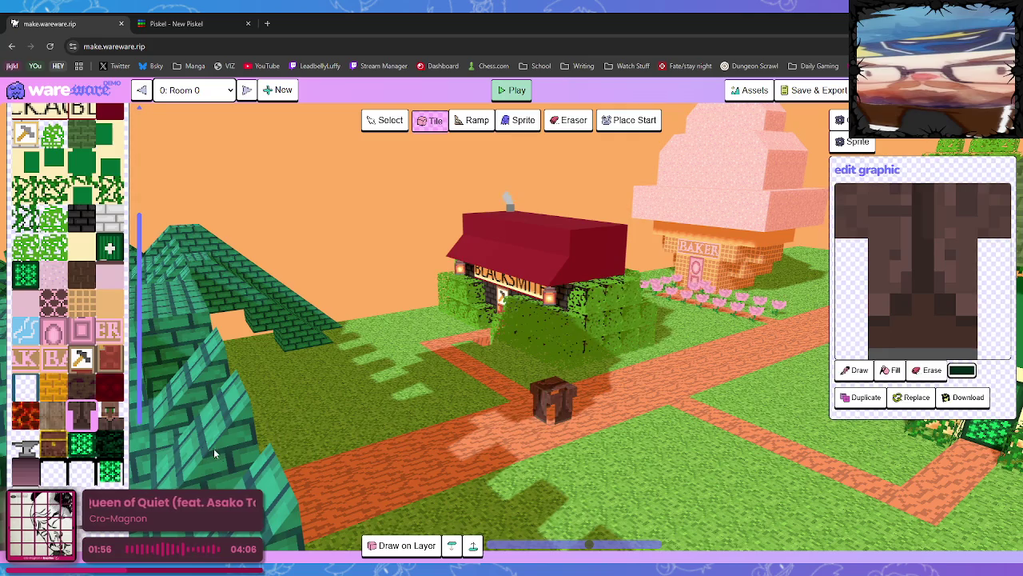
pyautogui.click(118, 416)
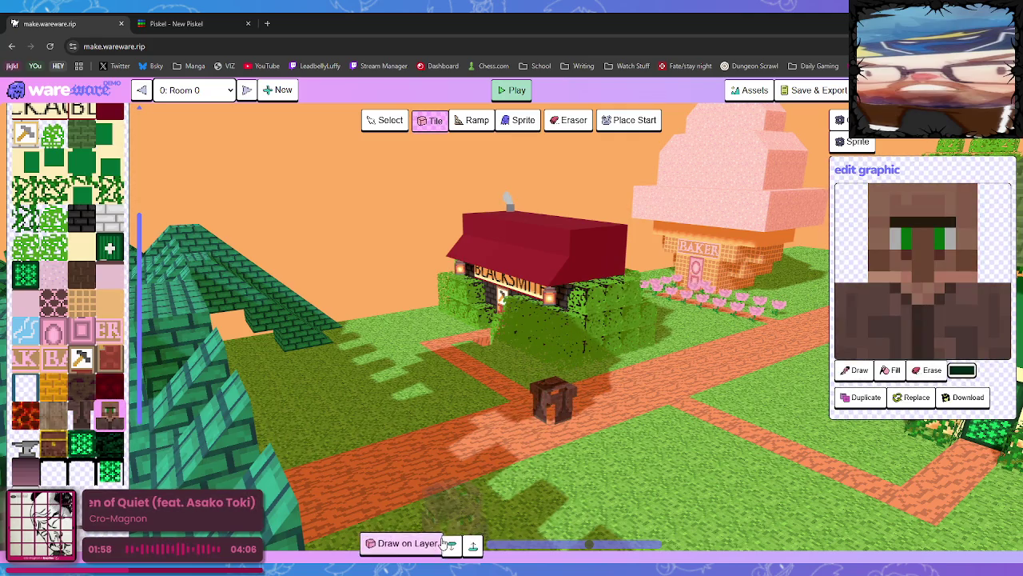
pyautogui.click(551, 390)
pyautogui.moveTo(621, 452)
pyautogui.mouseDown()
pyautogui.moveTo(597, 462)
pyautogui.moveTo(556, 454)
pyautogui.moveTo(585, 474)
pyautogui.moveTo(599, 450)
pyautogui.moveTo(587, 454)
pyautogui.mouseUp()
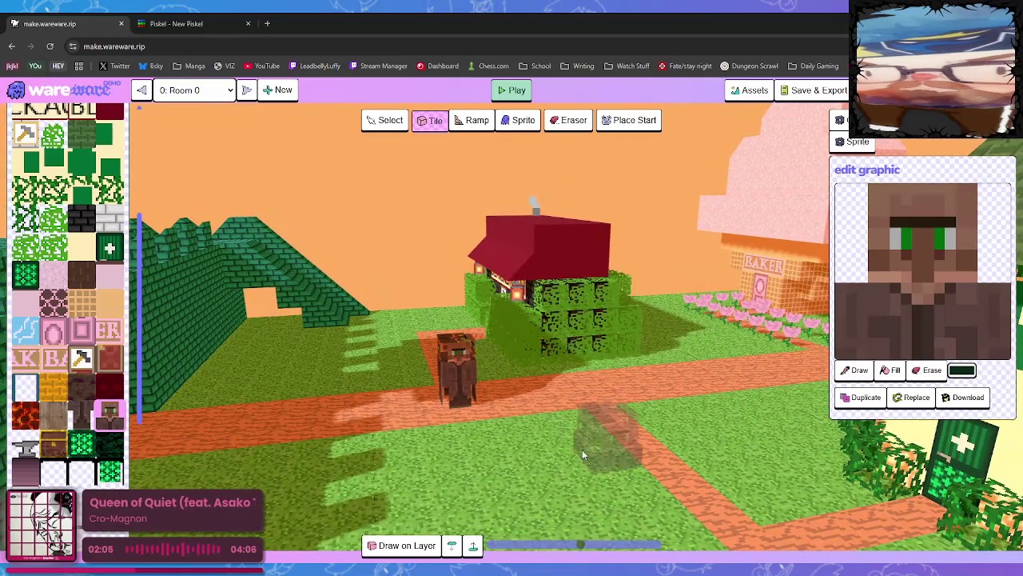
# Place another villager block on the path, then erase it to clear the path.
pyautogui.click(395, 123)
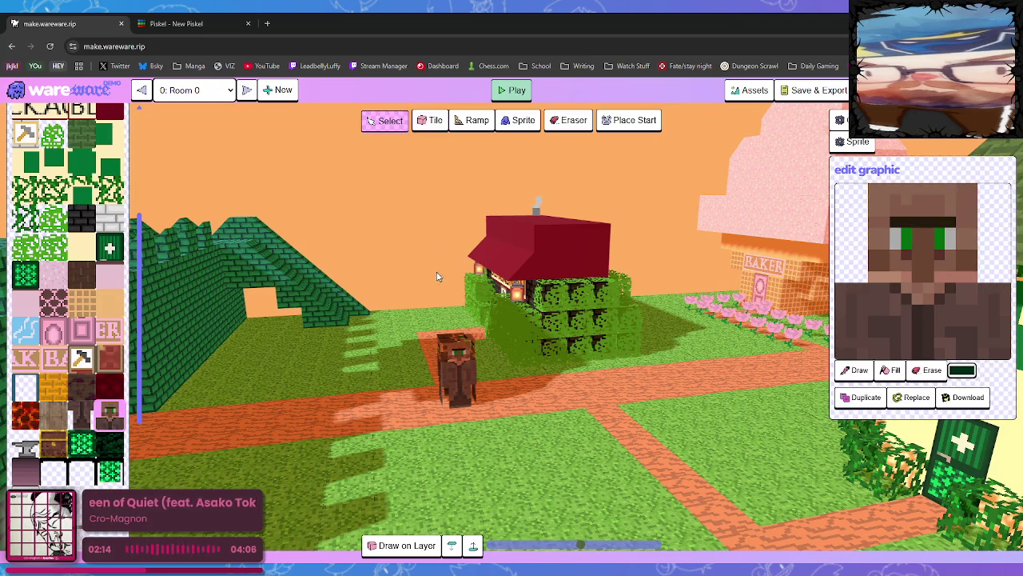
pyautogui.click(435, 121)
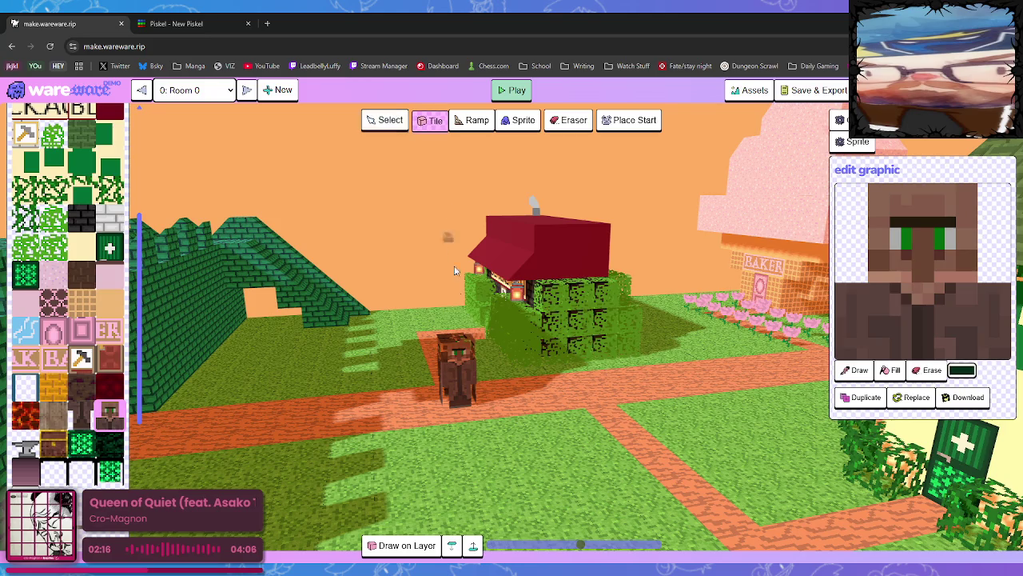
pyautogui.click(455, 383)
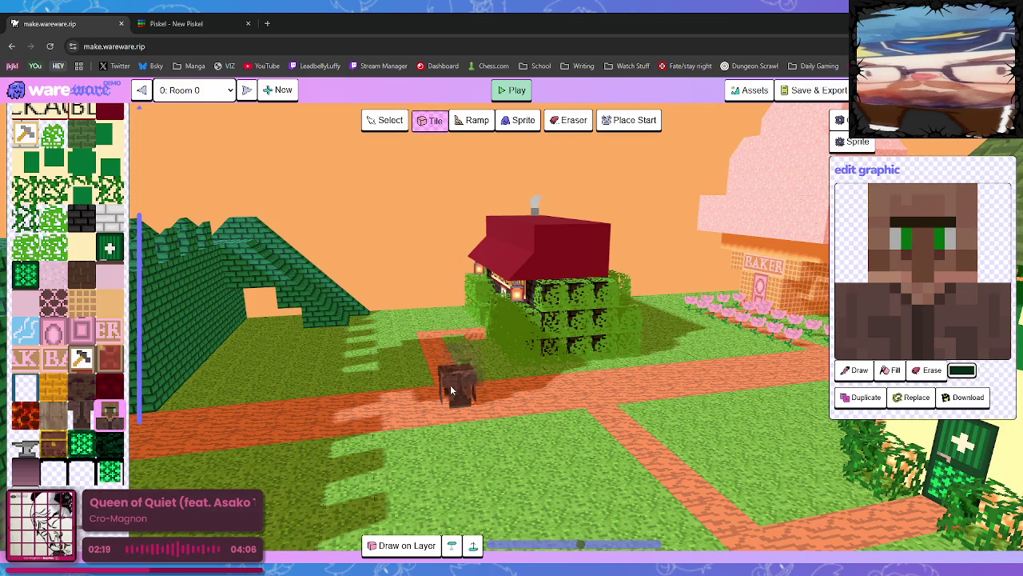
pyautogui.rightClick(467, 400)
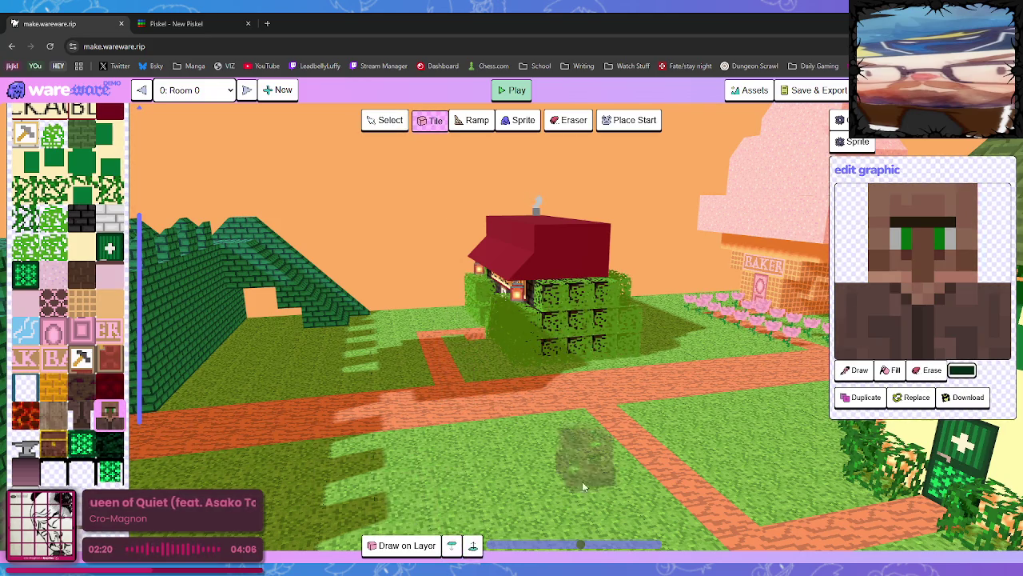
pyautogui.scroll(-3, 87, 400)
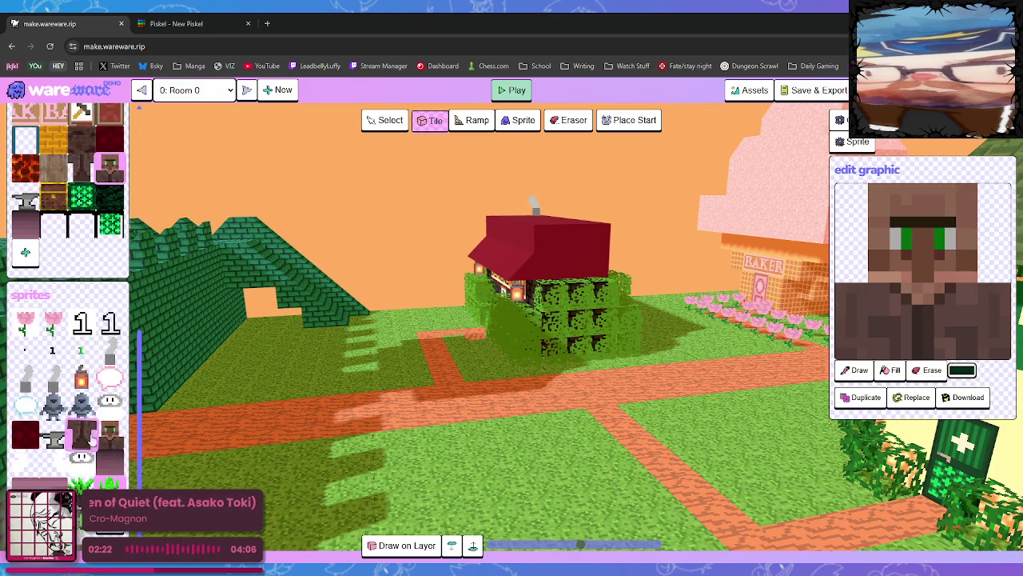
# Place the villager character sprite on the red path before the Blacksmith and select it.
pyautogui.click(86, 436)
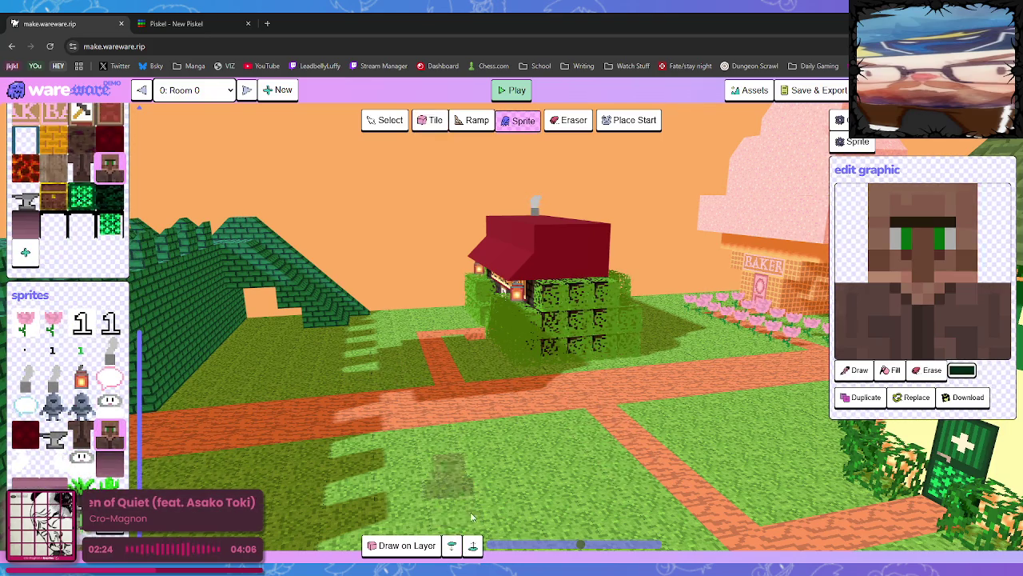
pyautogui.click(441, 382)
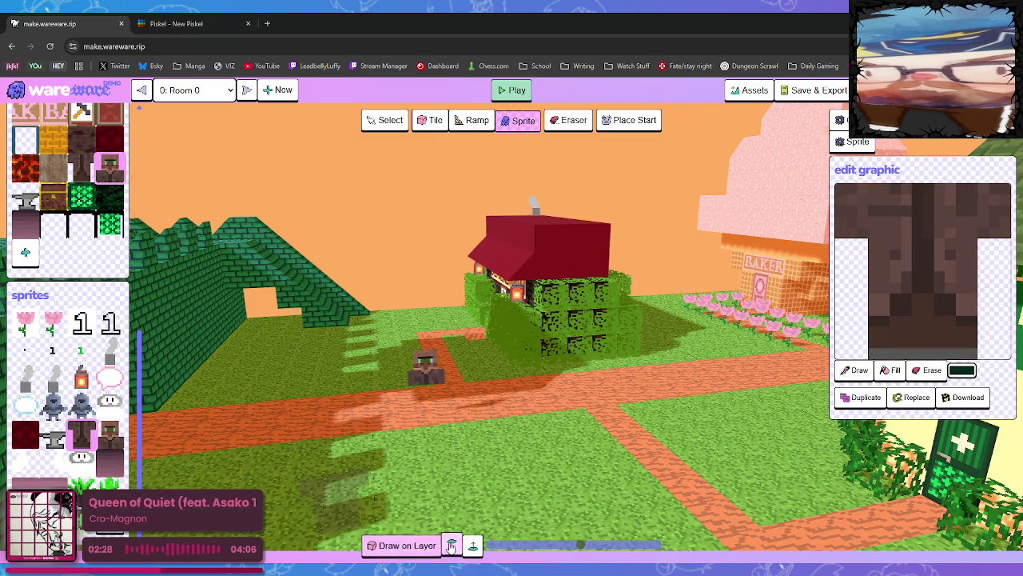
pyautogui.click(436, 411)
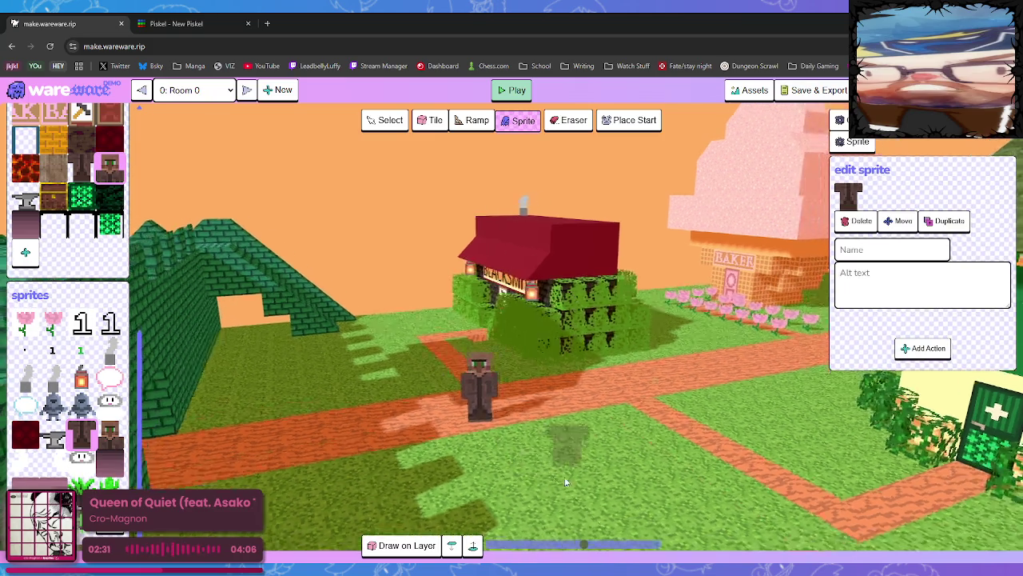
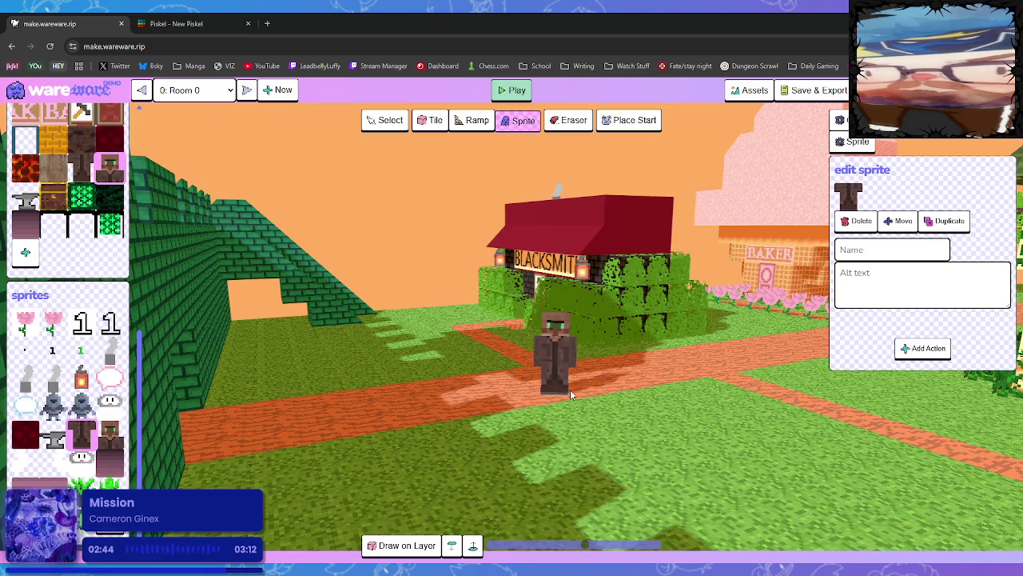
# Delete both villager sprites standing in front of the blacksmith, selecting the second one first.
pyautogui.click(857, 220)
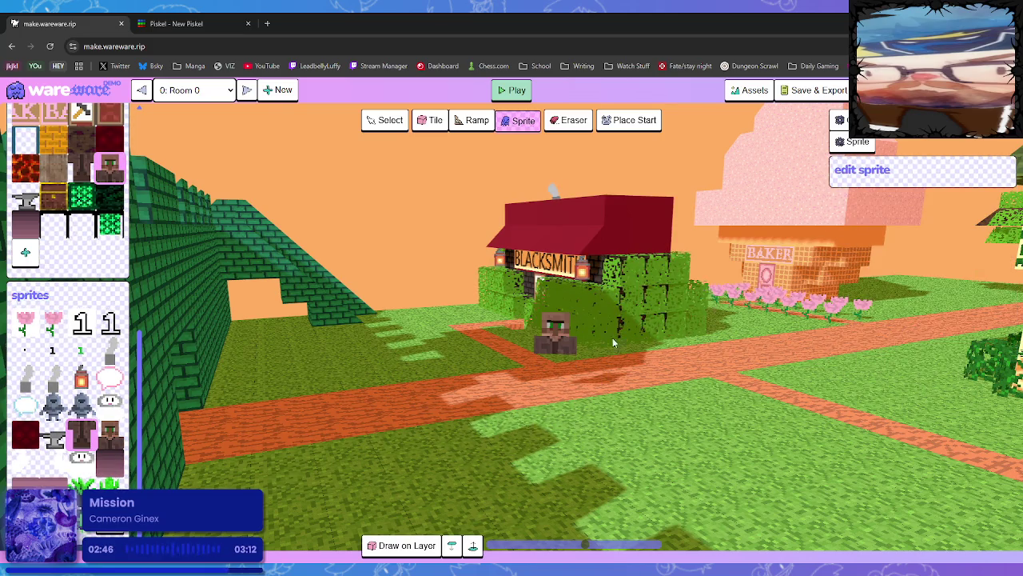
pyautogui.click(391, 126)
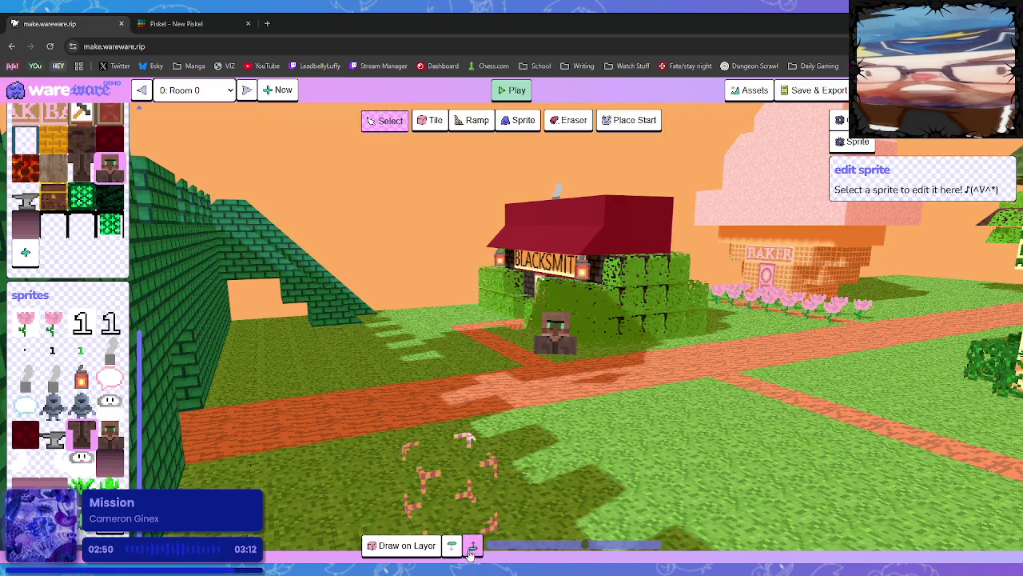
pyautogui.click(552, 339)
pyautogui.click(856, 221)
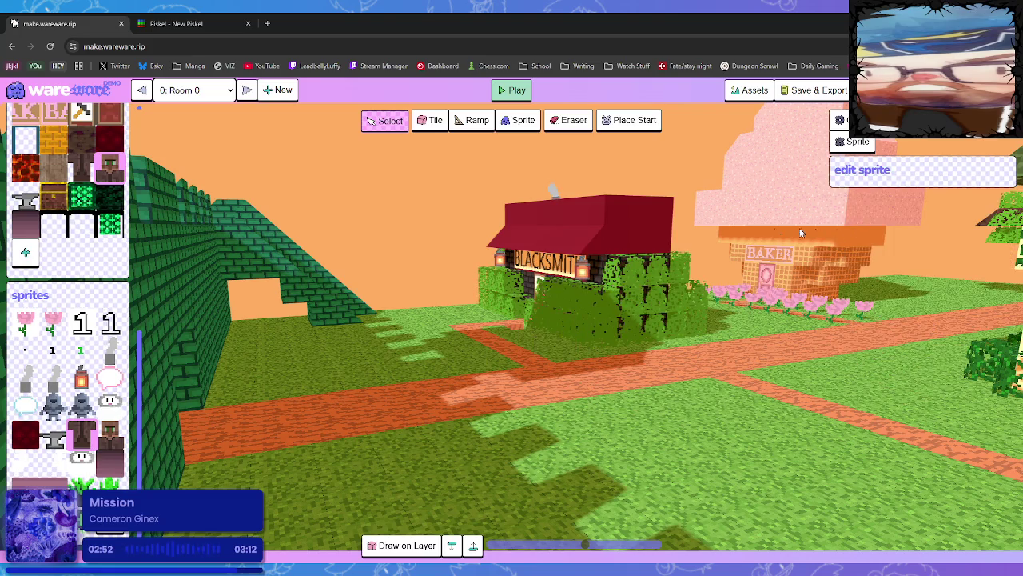
pyautogui.moveTo(533, 378)
pyautogui.mouseDown()
pyautogui.moveTo(578, 435)
pyautogui.moveTo(639, 424)
pyautogui.moveTo(562, 407)
pyautogui.mouseUp()
pyautogui.scroll(-5, 562, 407)
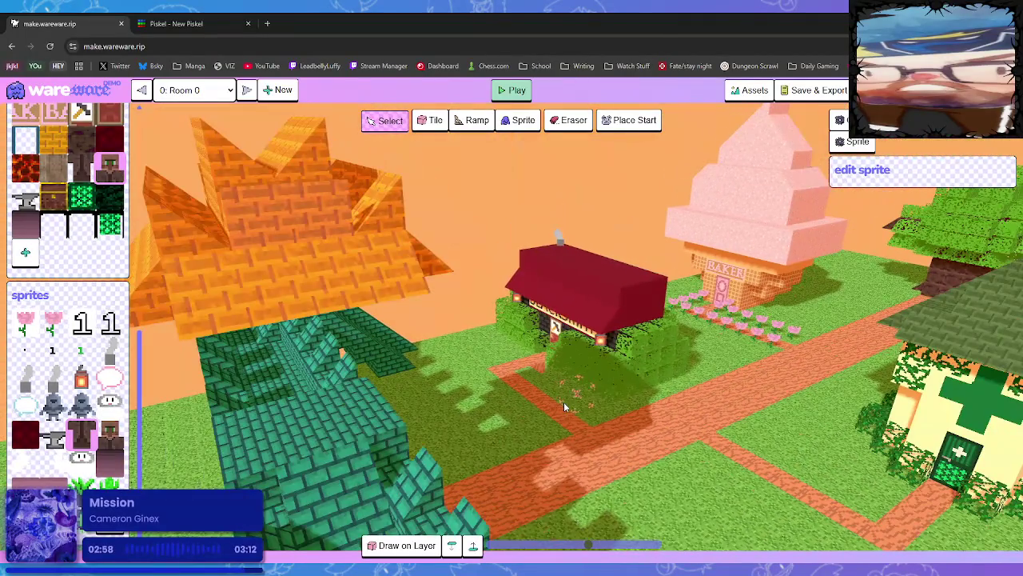
pyautogui.scroll(5, 611, 426)
pyautogui.moveTo(617, 428)
pyautogui.mouseDown()
pyautogui.moveTo(704, 407)
pyautogui.moveTo(823, 434)
pyautogui.moveTo(916, 406)
pyautogui.moveTo(680, 437)
pyautogui.moveTo(632, 422)
pyautogui.moveTo(634, 406)
pyautogui.moveTo(646, 415)
pyautogui.moveTo(640, 436)
pyautogui.moveTo(674, 459)
pyautogui.moveTo(834, 452)
pyautogui.moveTo(786, 465)
pyautogui.moveTo(686, 445)
pyautogui.moveTo(566, 472)
pyautogui.moveTo(558, 428)
pyautogui.moveTo(586, 428)
pyautogui.mouseUp()
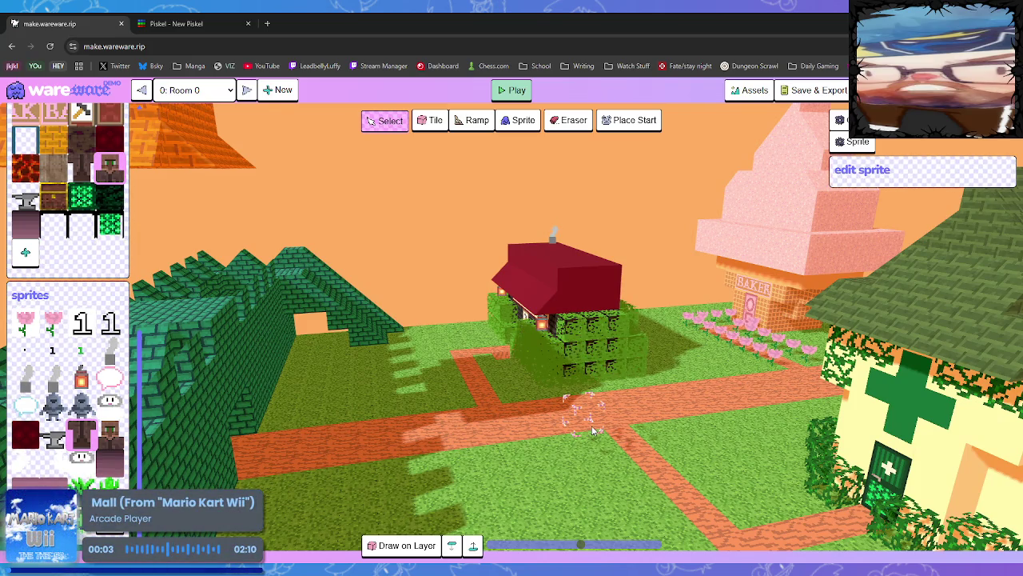
pyautogui.moveTo(436, 437); pyautogui.dragTo(632, 520)
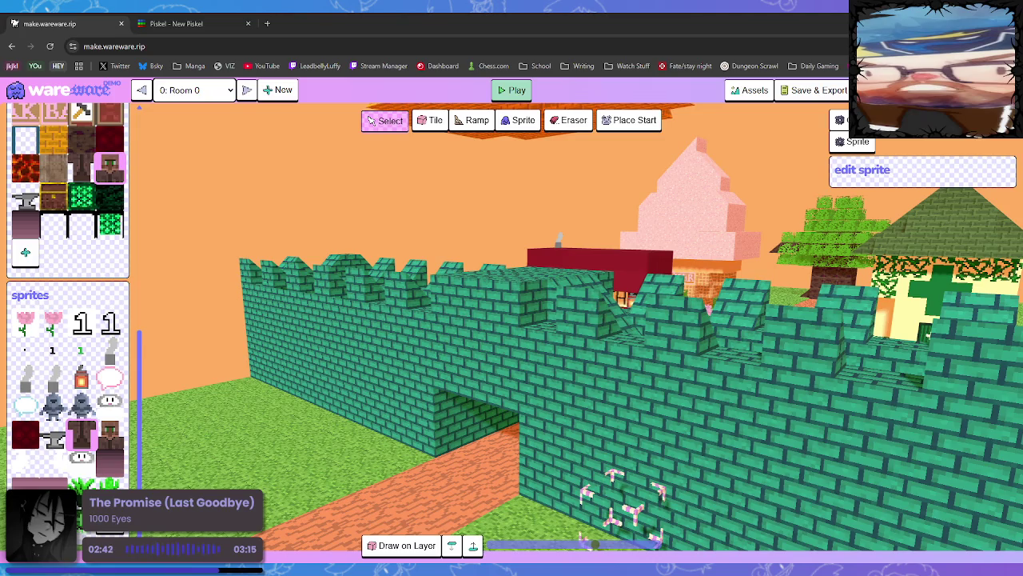
pyautogui.scroll(-5, 477, 464)
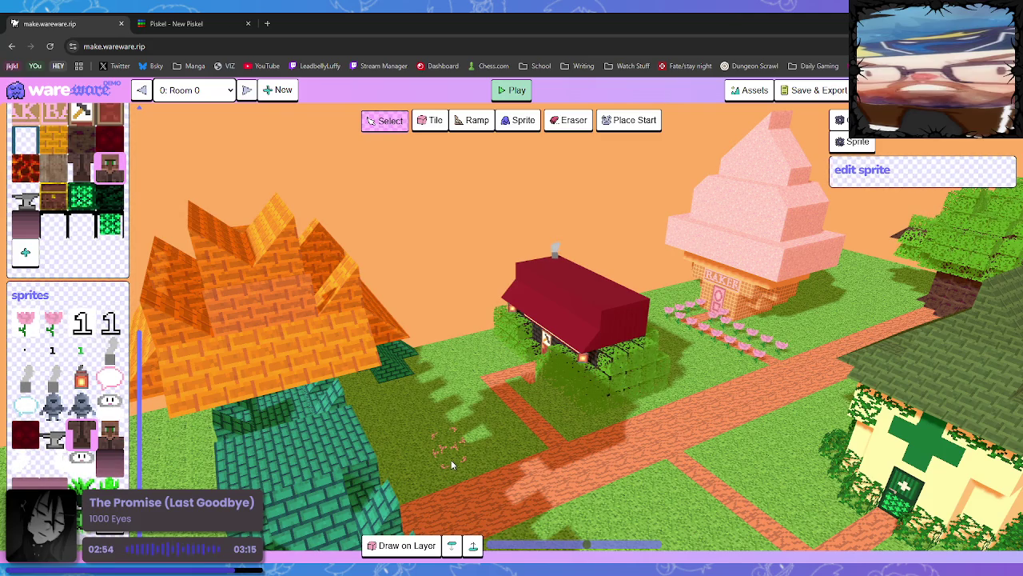
pyautogui.moveTo(450, 404)
pyautogui.mouseDown()
pyautogui.moveTo(542, 425)
pyautogui.moveTo(715, 437)
pyautogui.moveTo(769, 411)
pyautogui.moveTo(359, 334)
pyautogui.moveTo(733, 424)
pyautogui.mouseUp()
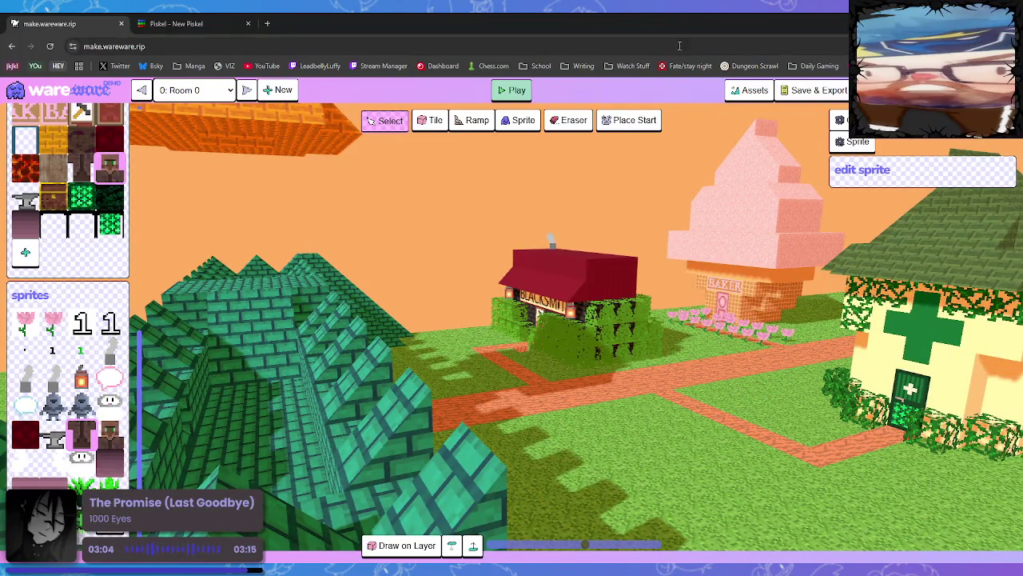
pyautogui.click(247, 90)
# Step through the rooms to locate the Idea Tester and brick forge rooms.
pyautogui.click(246, 90)
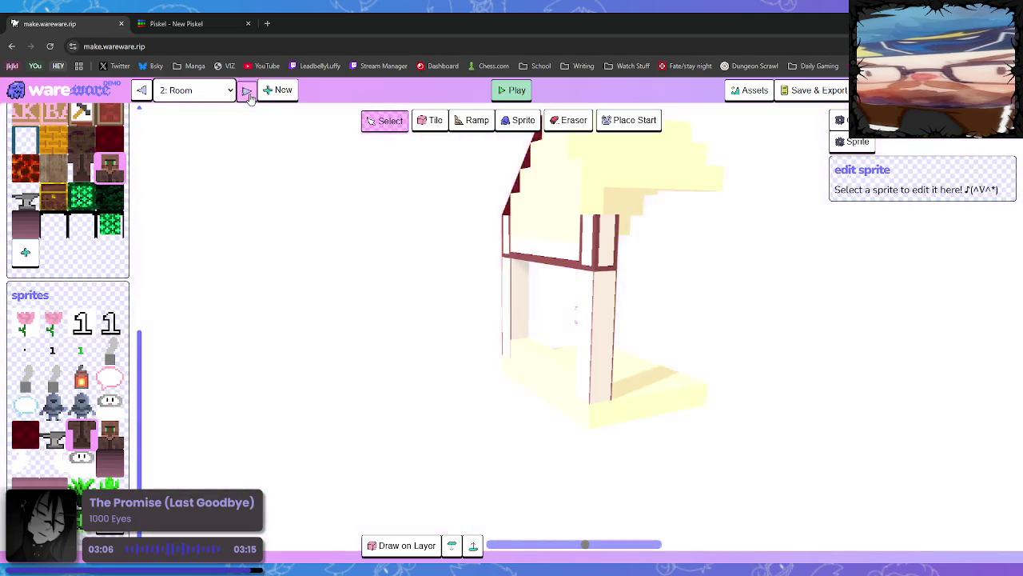
pyautogui.click(246, 89)
pyautogui.click(247, 90)
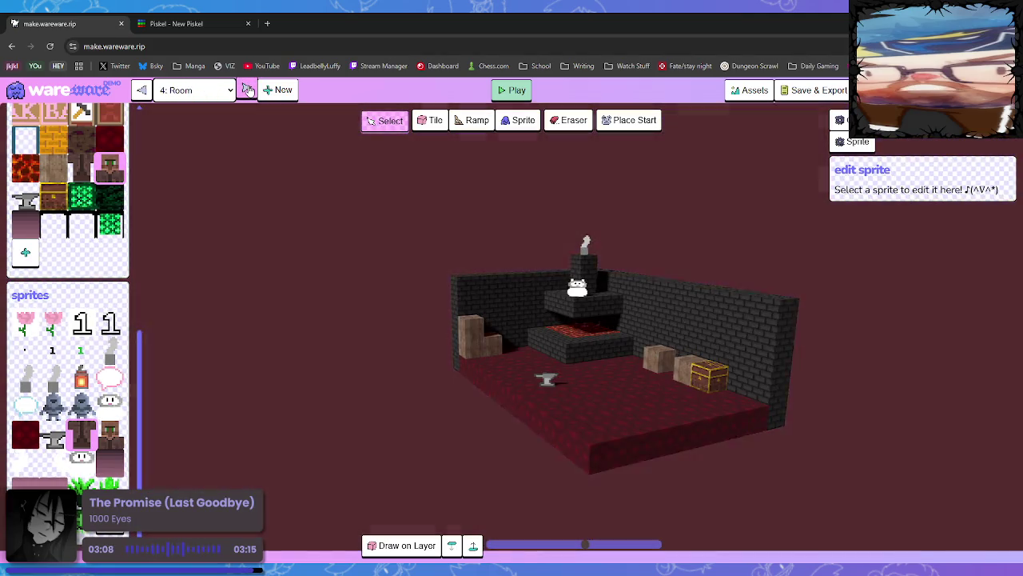
pyautogui.click(141, 89)
pyautogui.click(142, 89)
# Delete the Idea Tester room from its room settings and return to Room 0 Copy.
pyautogui.click(840, 120)
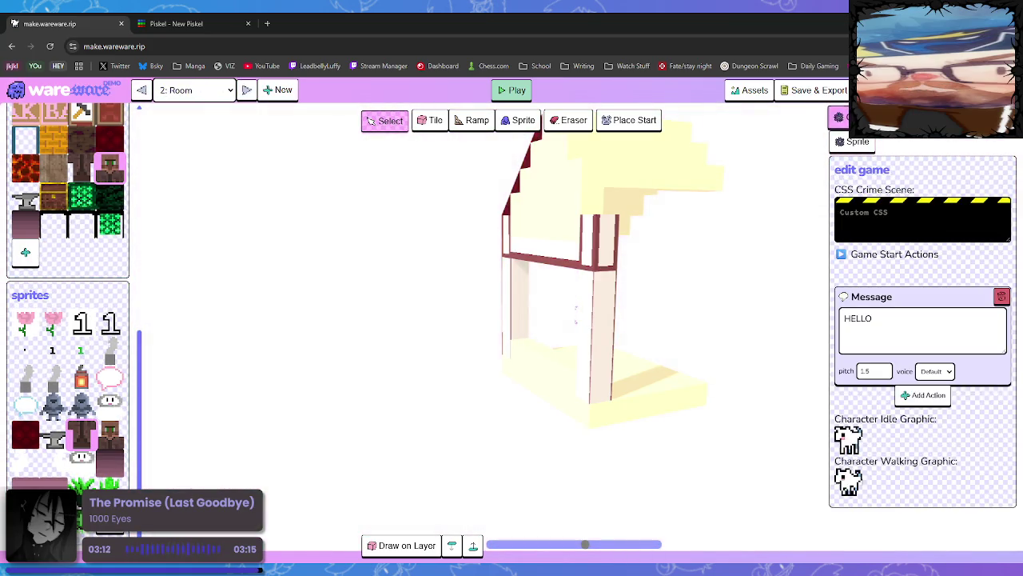
pyautogui.click(909, 143)
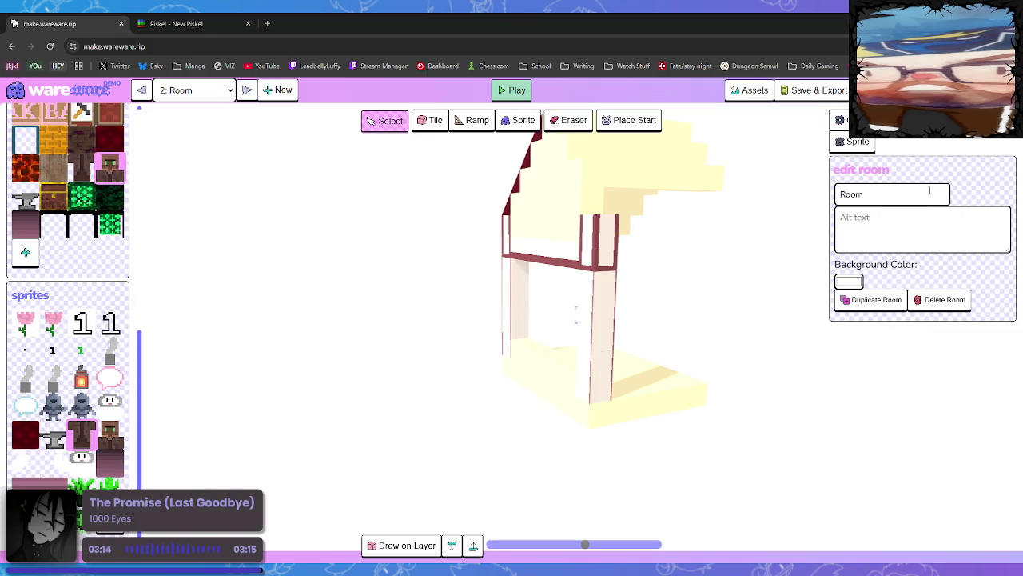
pyautogui.click(943, 299)
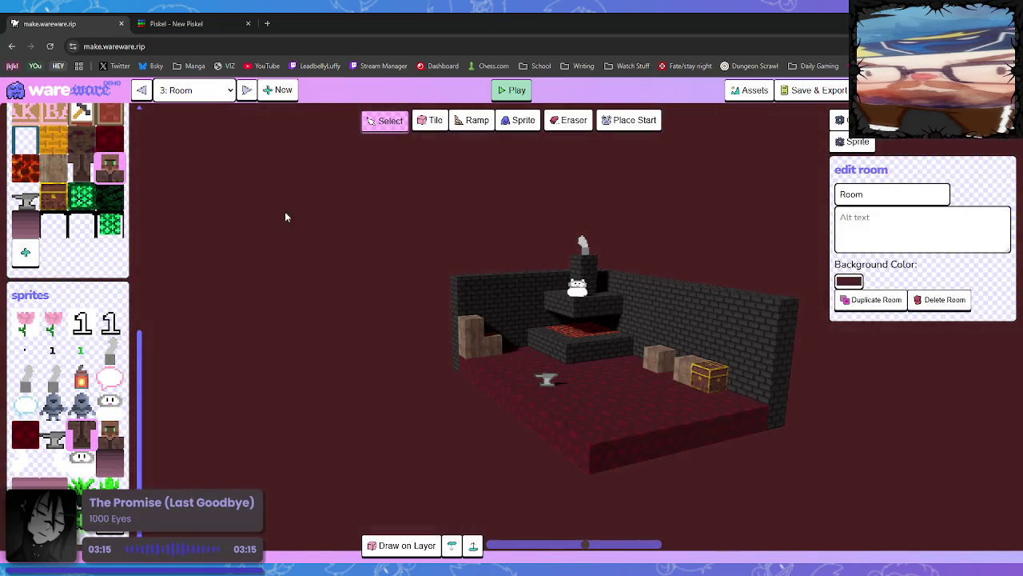
pyautogui.click(141, 89)
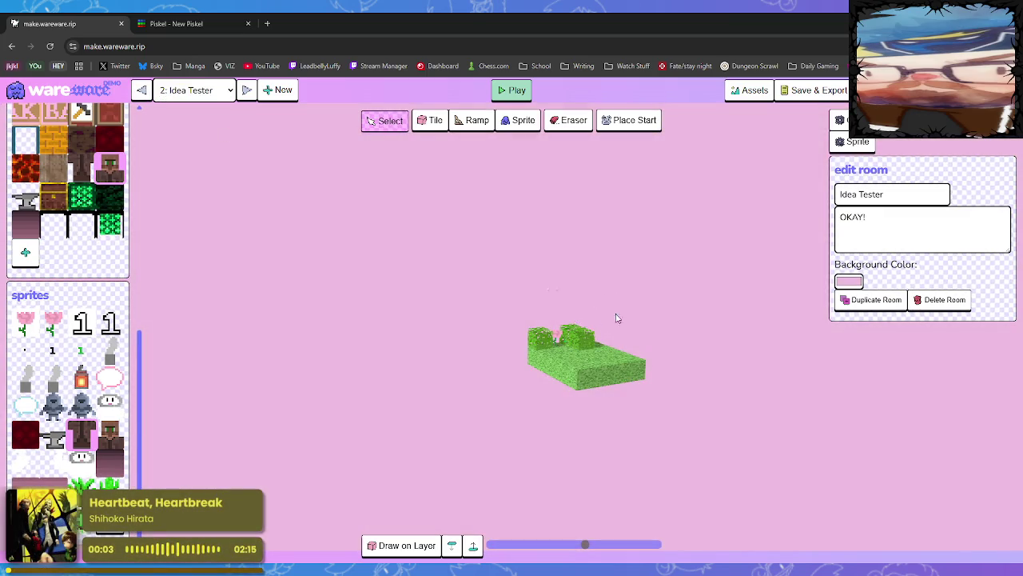
pyautogui.click(927, 300)
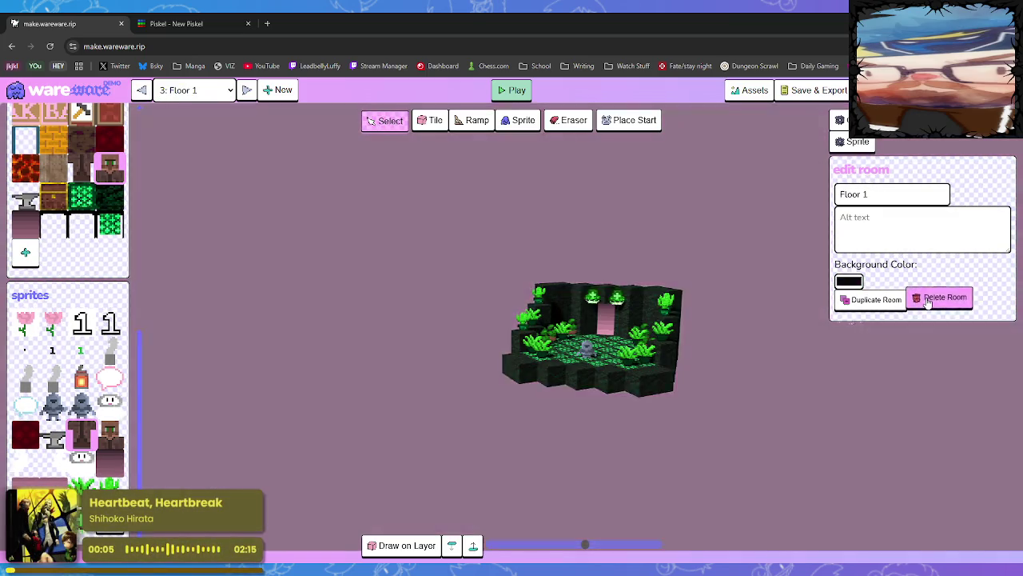
pyautogui.click(142, 91)
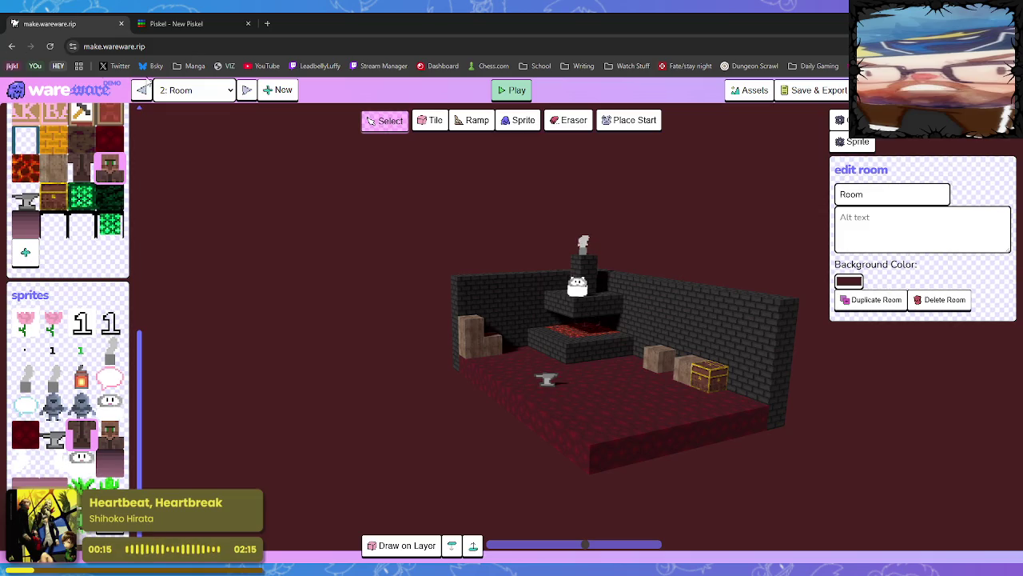
pyautogui.click(141, 89)
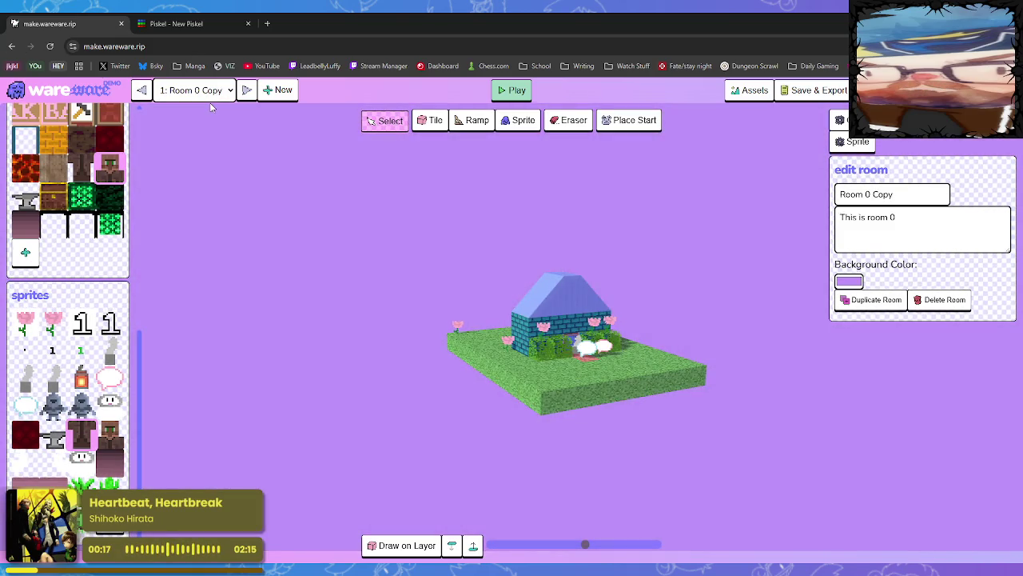
# Cycle through every room and rotate the brick forge room to bring its chest forward.
pyautogui.click(142, 90)
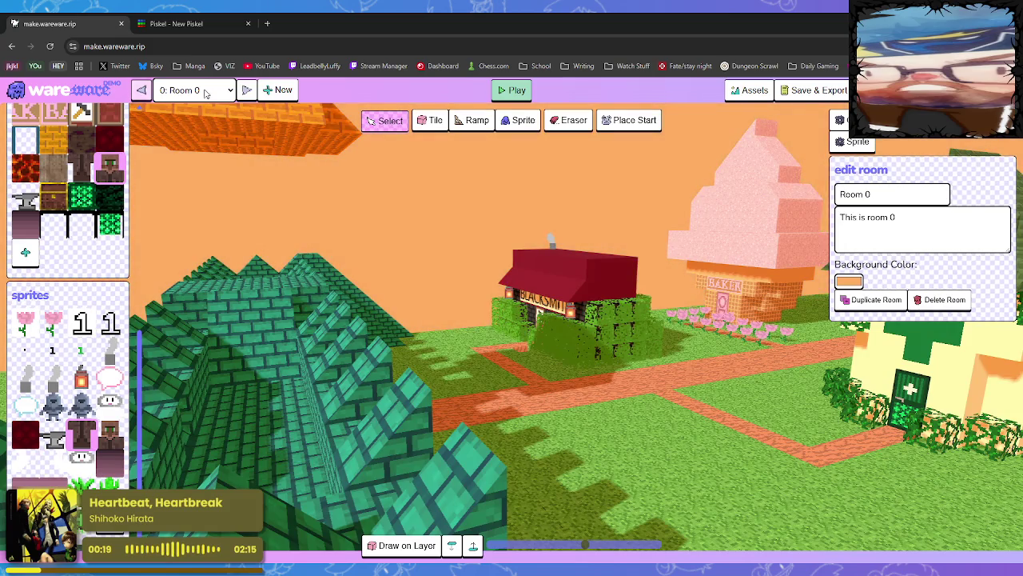
pyautogui.click(247, 90)
pyautogui.click(247, 89)
pyautogui.click(247, 89)
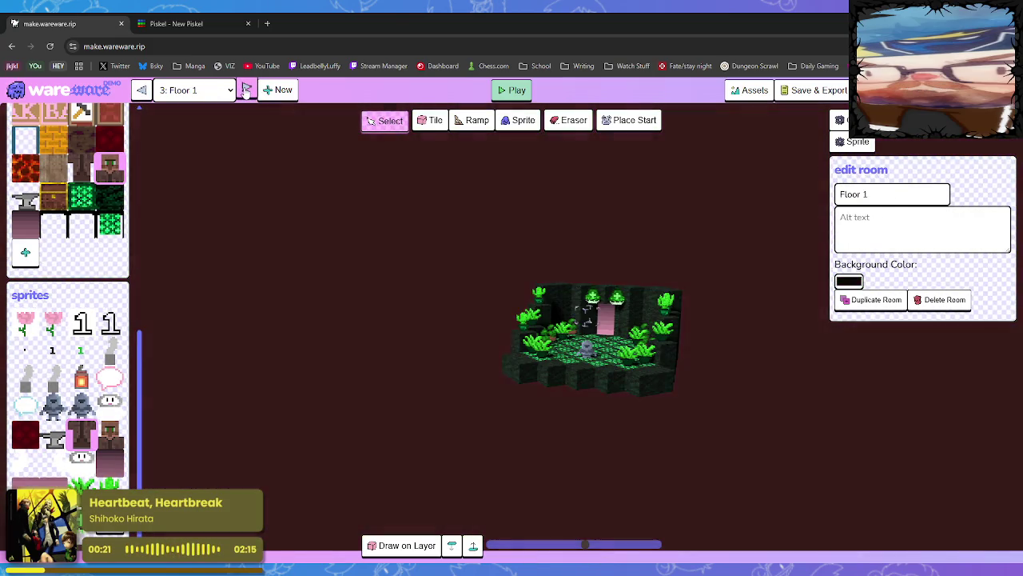
pyautogui.click(247, 89)
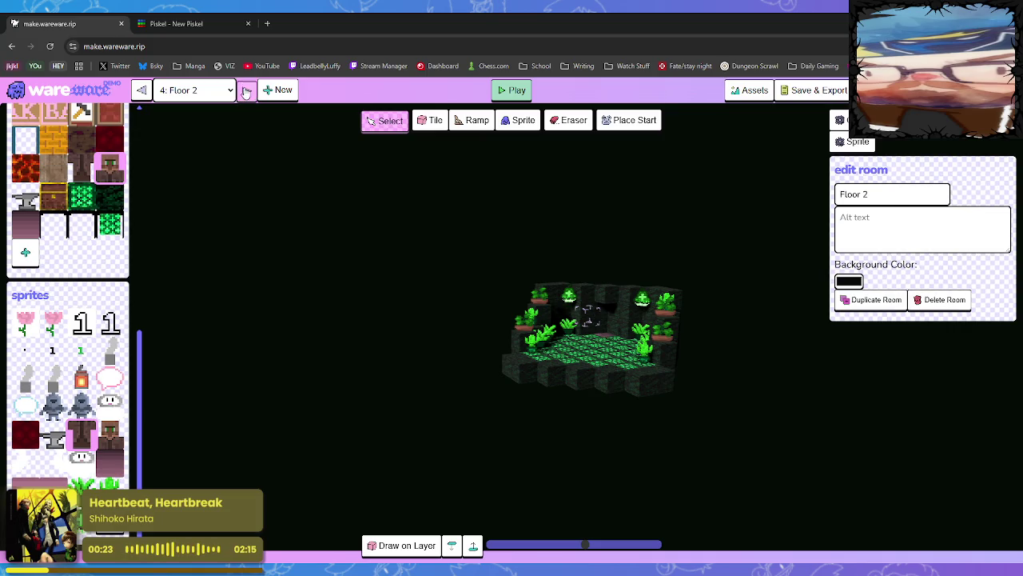
pyautogui.click(247, 89)
pyautogui.click(142, 89)
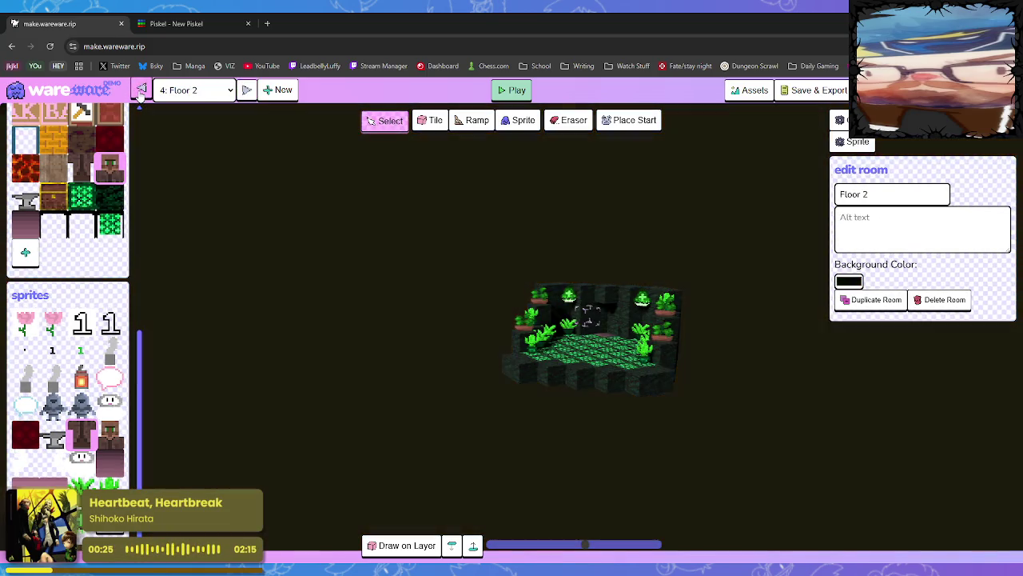
pyautogui.click(249, 90)
pyautogui.click(251, 89)
pyautogui.click(248, 90)
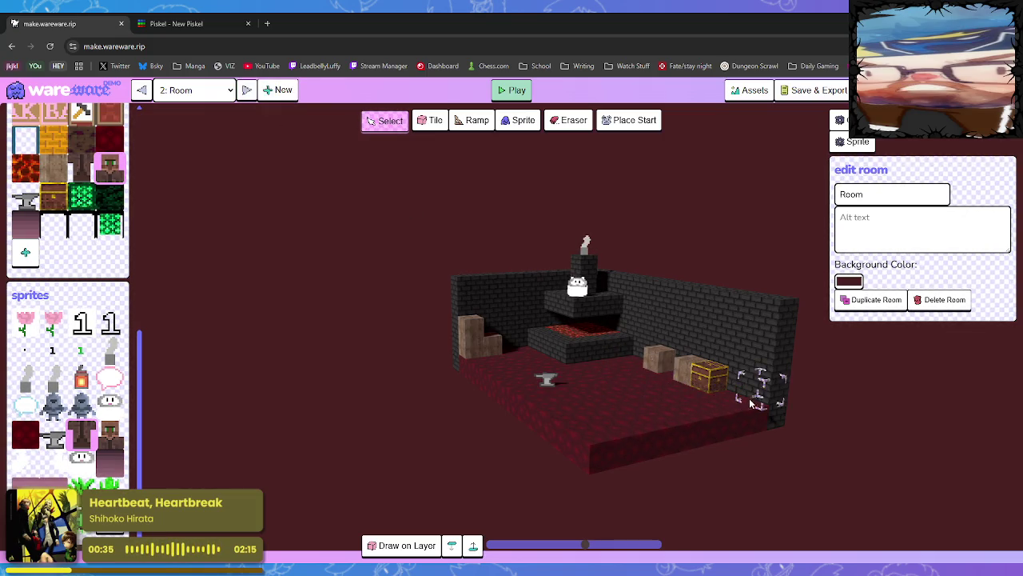
pyautogui.press('e')
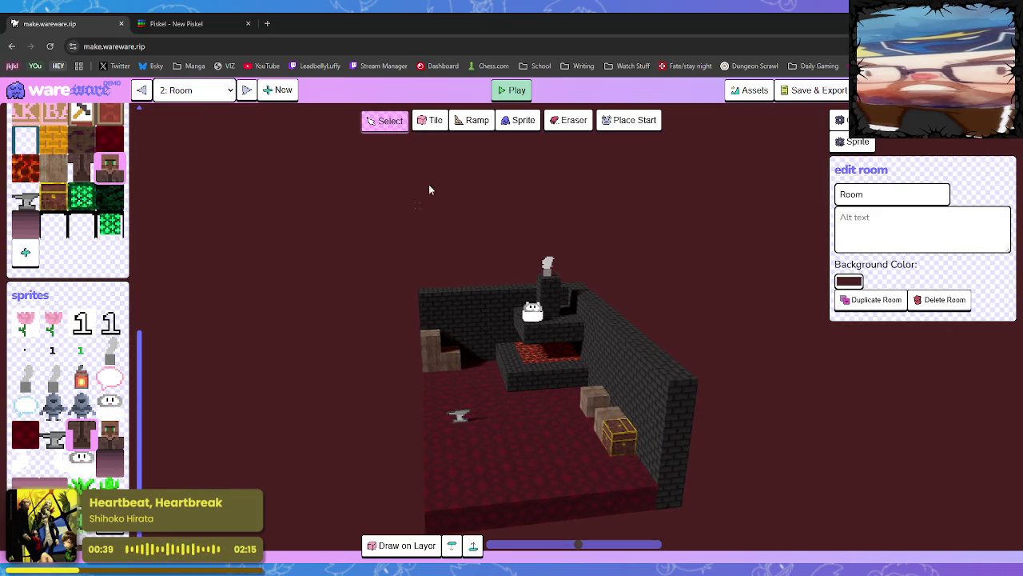
# Orbit the green Floor 1 room, deselect its sprite, then move through Floor 2 to Room 0.
pyautogui.click(246, 91)
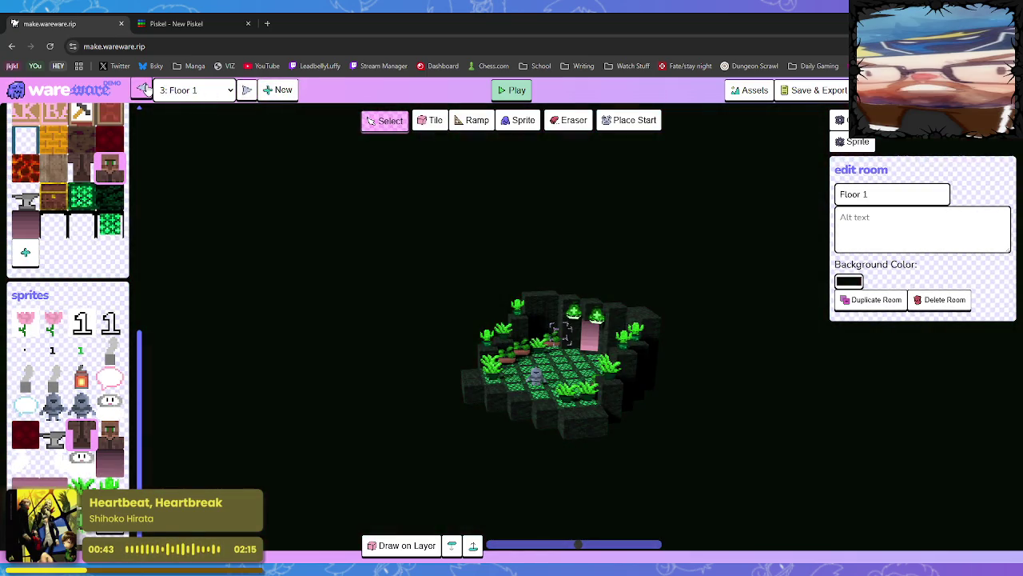
pyautogui.scroll(3, 631, 432)
pyautogui.moveTo(632, 432)
pyautogui.mouseDown()
pyautogui.moveTo(669, 411)
pyautogui.moveTo(664, 444)
pyautogui.moveTo(643, 408)
pyautogui.moveTo(663, 402)
pyautogui.moveTo(685, 432)
pyautogui.moveTo(670, 421)
pyautogui.moveTo(675, 411)
pyautogui.moveTo(711, 416)
pyautogui.moveTo(680, 415)
pyautogui.mouseUp()
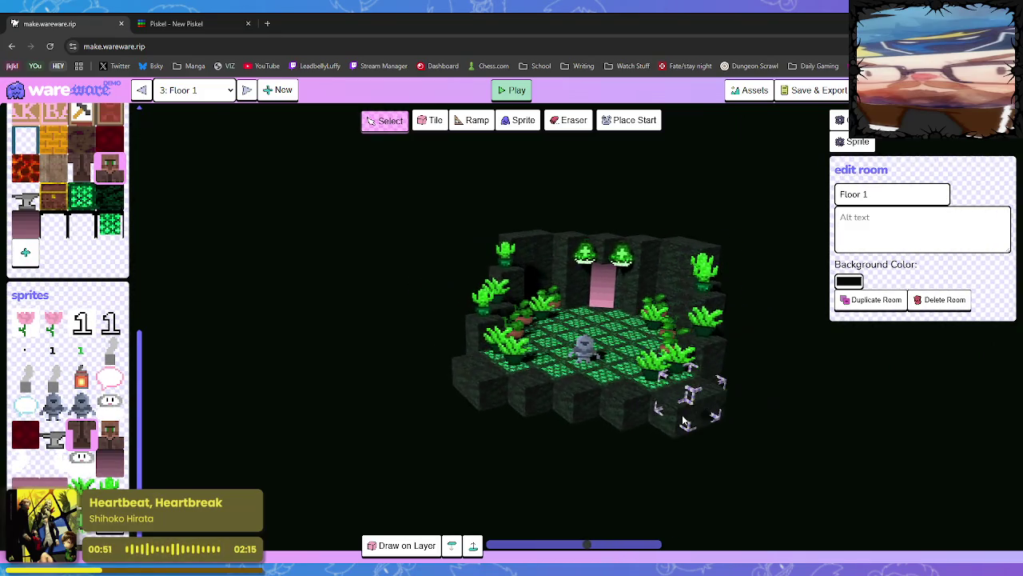
pyautogui.moveTo(595, 424)
pyautogui.mouseDown()
pyautogui.moveTo(608, 420)
pyautogui.moveTo(607, 440)
pyautogui.mouseUp()
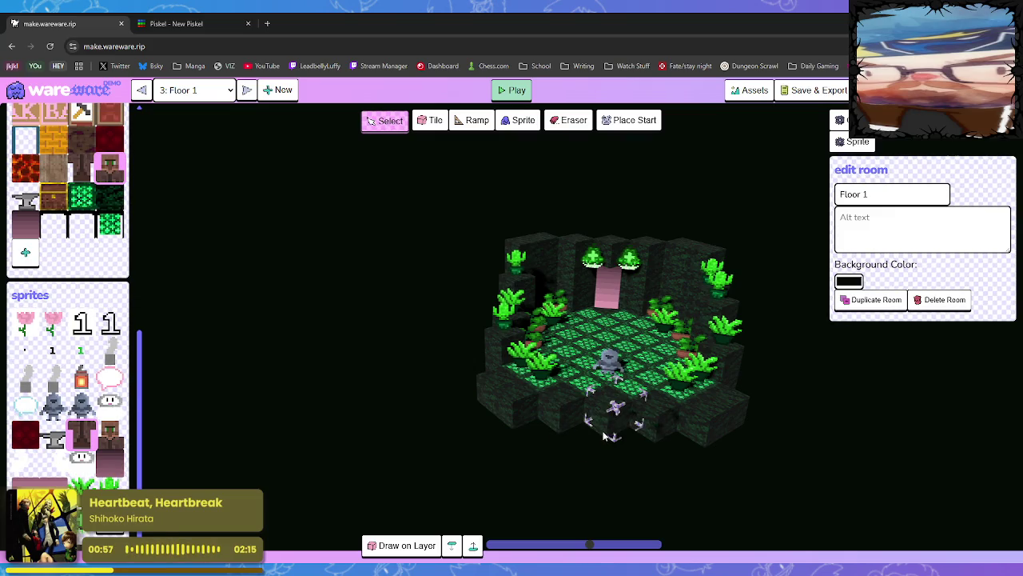
pyautogui.click(613, 436)
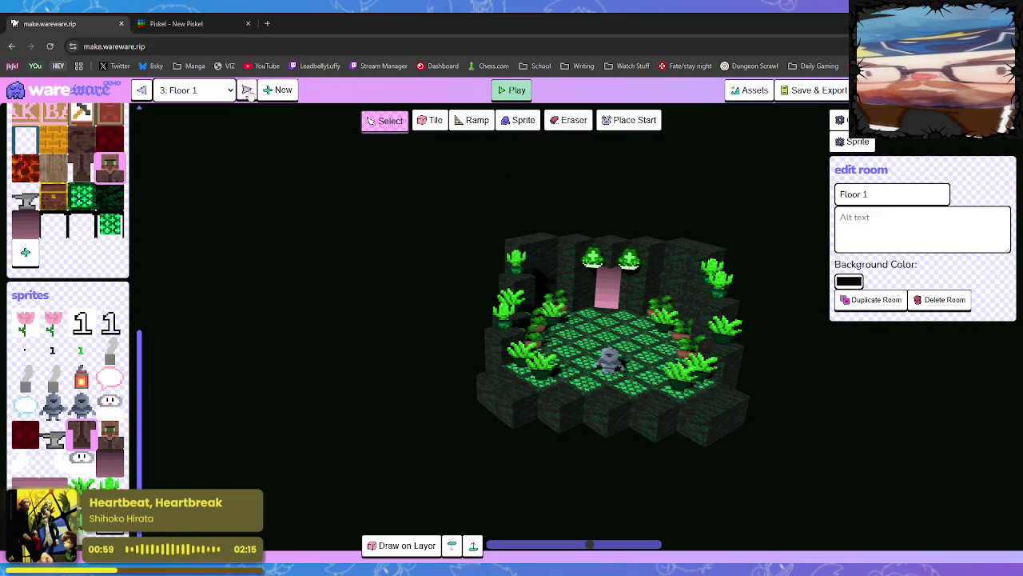
pyautogui.click(247, 91)
pyautogui.click(247, 90)
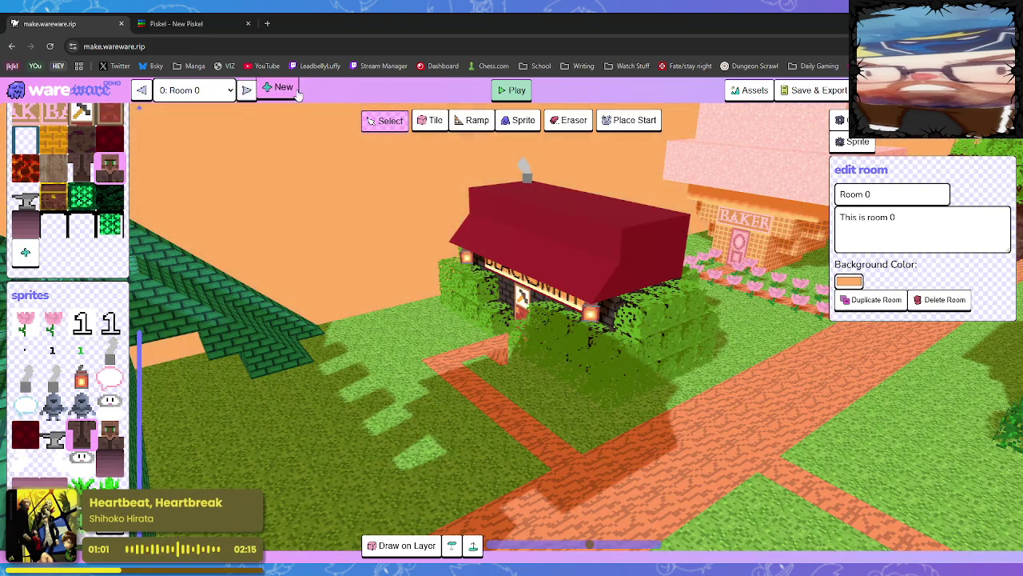
# Add a new room 5 and pick the Tile tool with the waffle-grid tile.
pyautogui.click(142, 90)
pyautogui.click(283, 90)
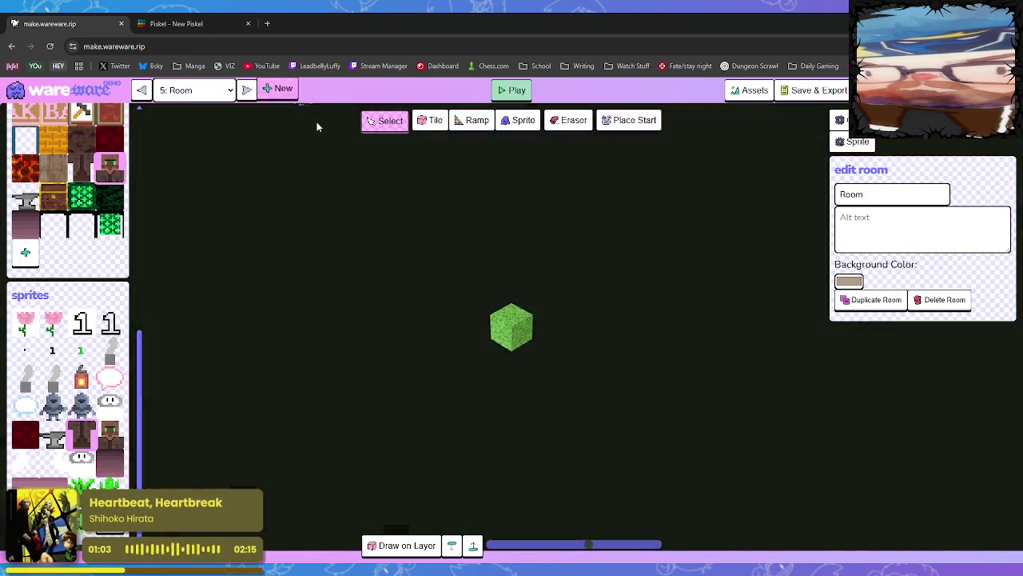
pyautogui.scroll(3, 100, 240)
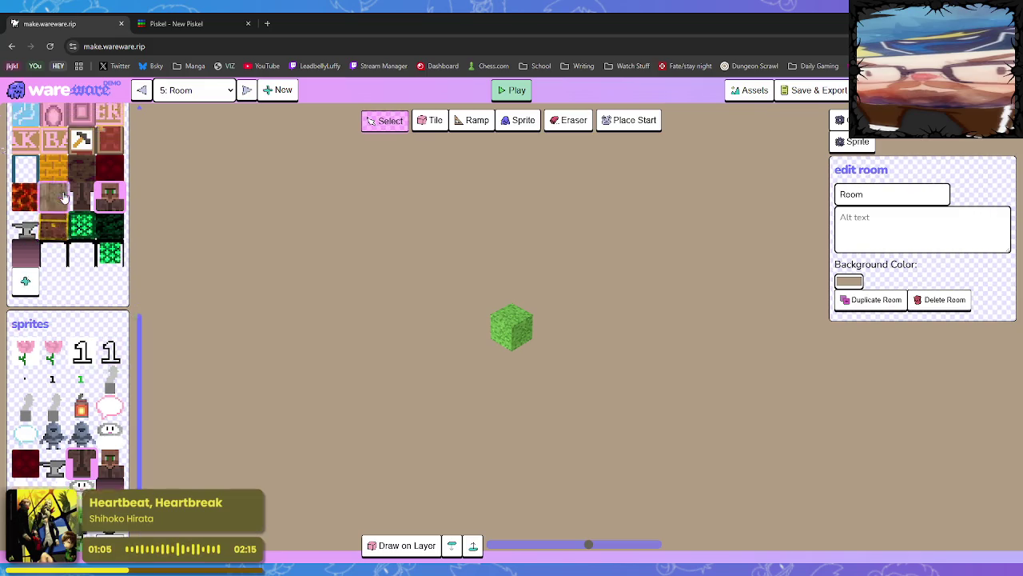
pyautogui.click(104, 220)
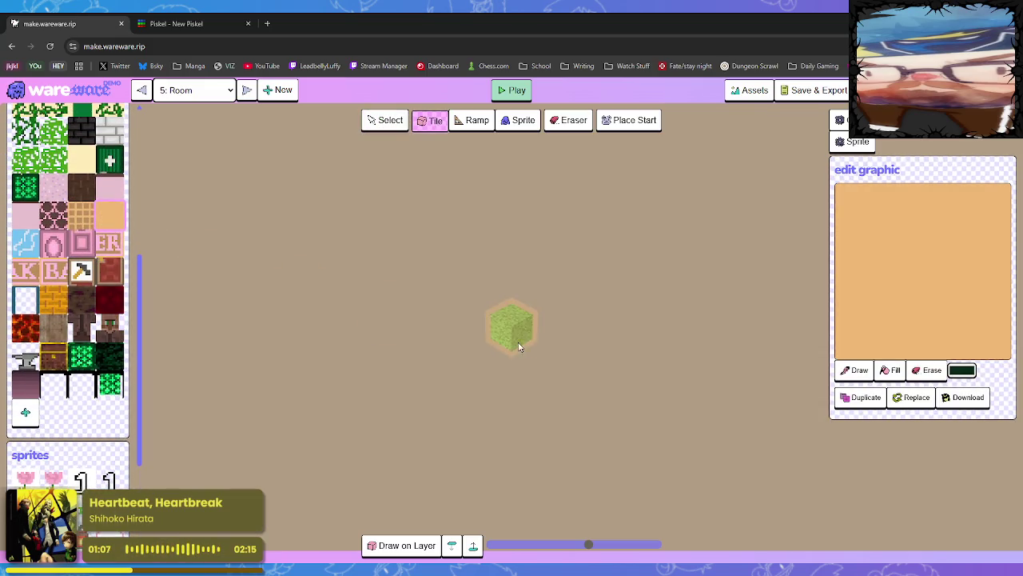
pyautogui.click(95, 226)
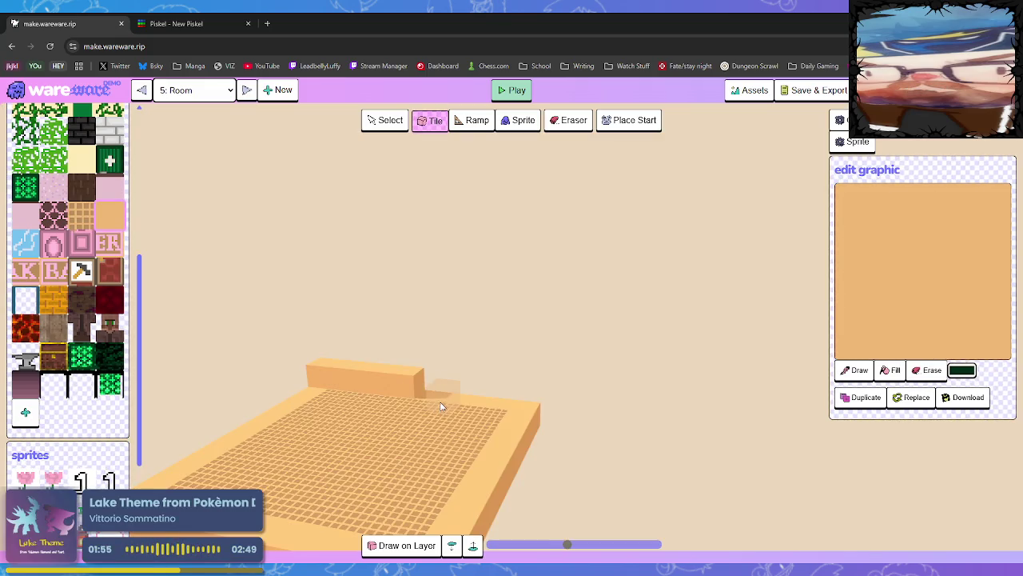
# Build the grid-tile floor with raised peach walls along the back and left sides.
pyautogui.moveTo(440, 403); pyautogui.dragTo(536, 404)
pyautogui.click(172, 462)
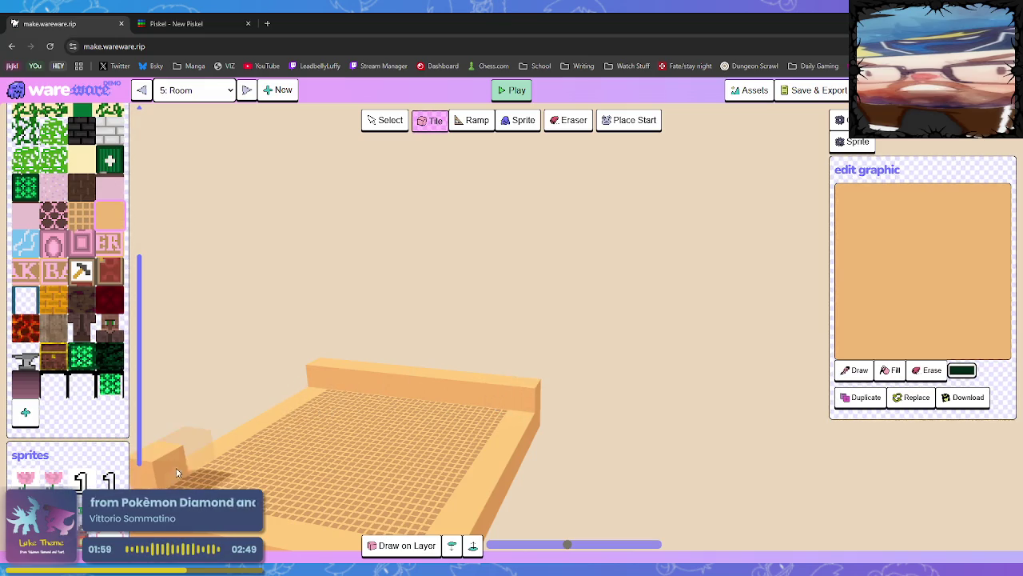
pyautogui.moveTo(316, 398); pyautogui.dragTo(254, 436)
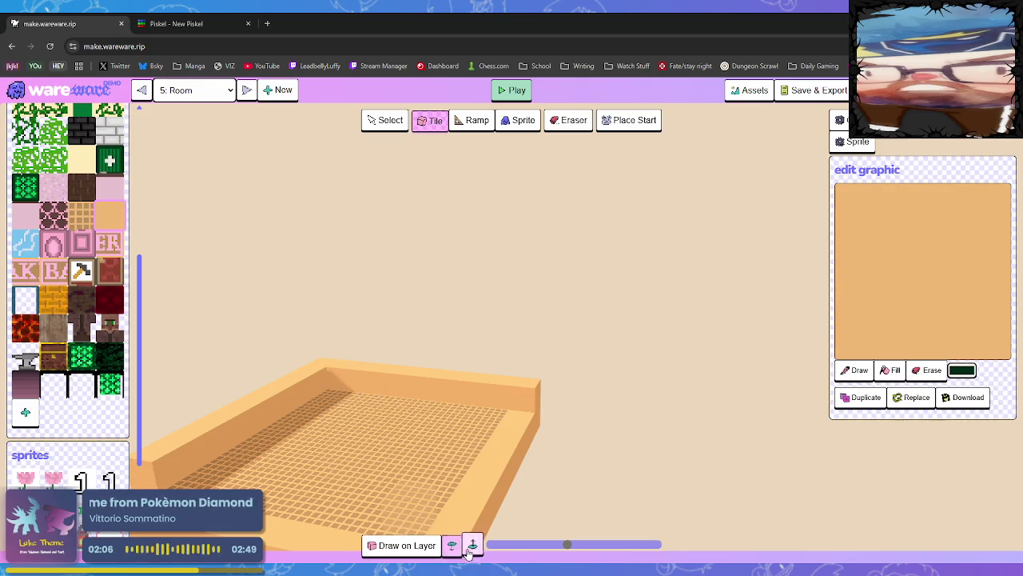
pyautogui.click(328, 365)
pyautogui.moveTo(328, 365); pyautogui.dragTo(530, 388)
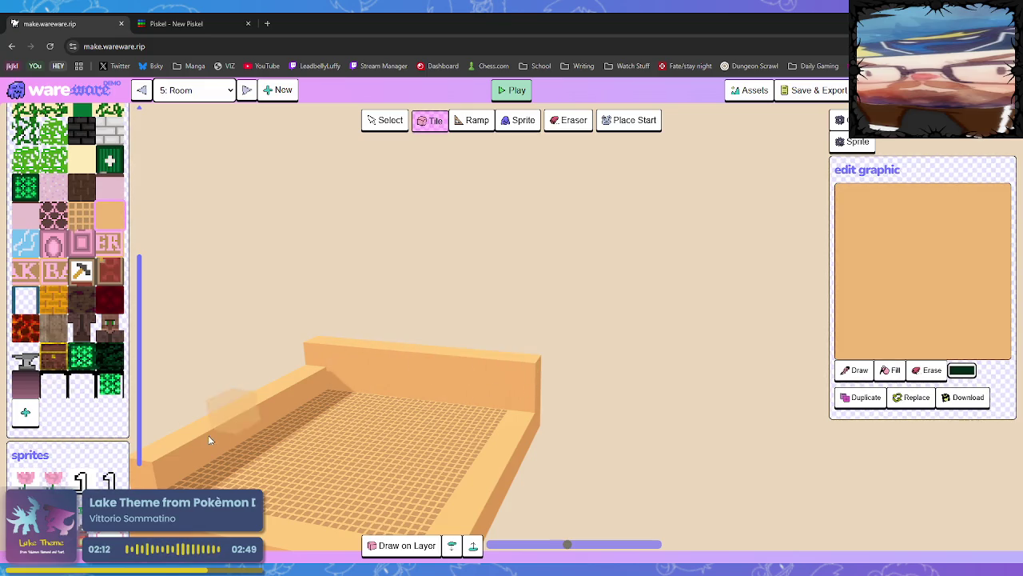
pyautogui.moveTo(303, 364)
pyautogui.mouseDown()
pyautogui.moveTo(312, 372)
pyautogui.moveTo(267, 407)
pyautogui.moveTo(269, 394)
pyautogui.moveTo(230, 414)
pyautogui.mouseUp()
pyautogui.hotkey('ctrl', 'z')
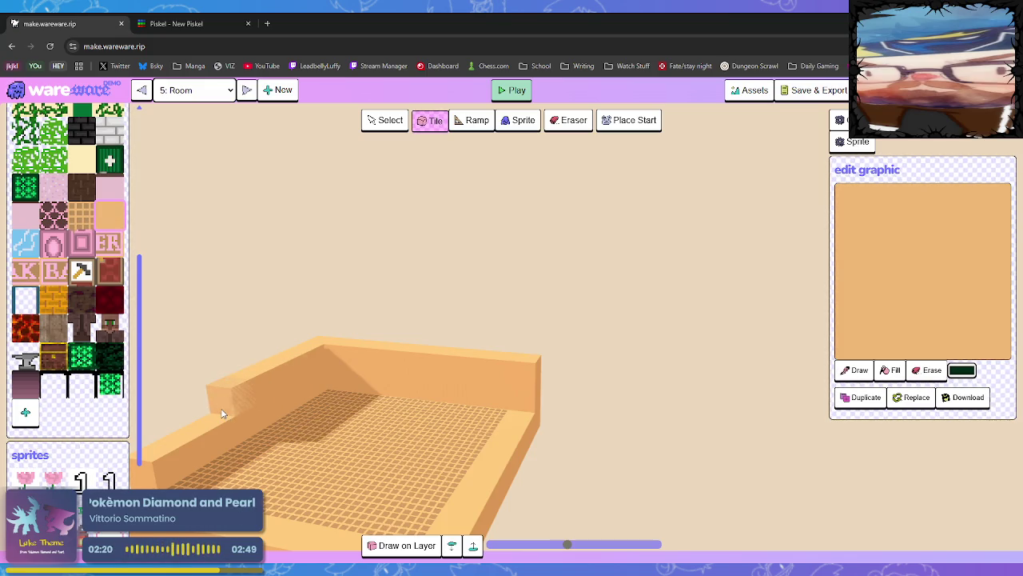
pyautogui.click(223, 412)
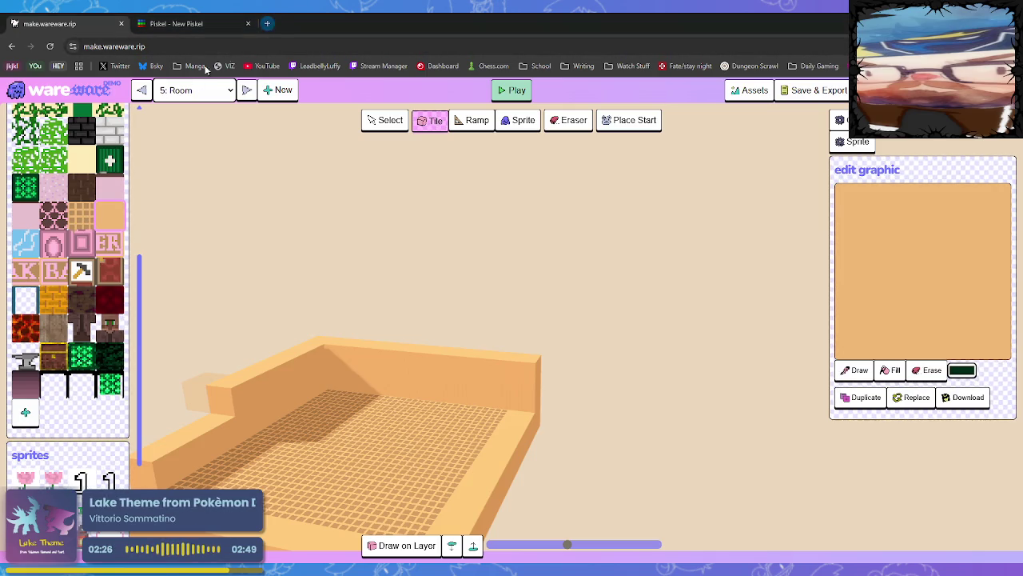
pyautogui.click(267, 23)
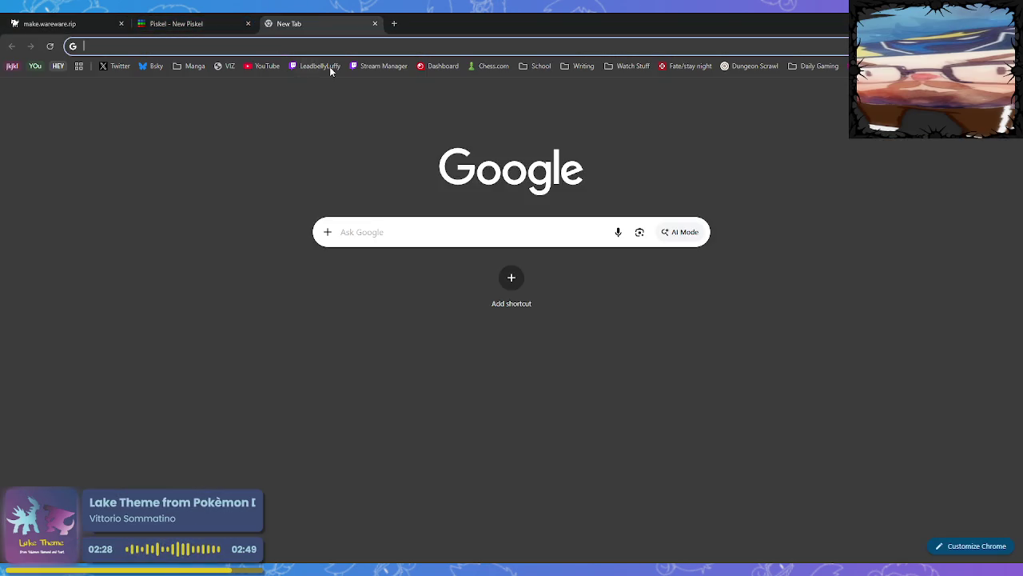
# Delete a viewer's chat message in Twitch Stream Manager, then return to wareware's room 5.
pyautogui.click(386, 67)
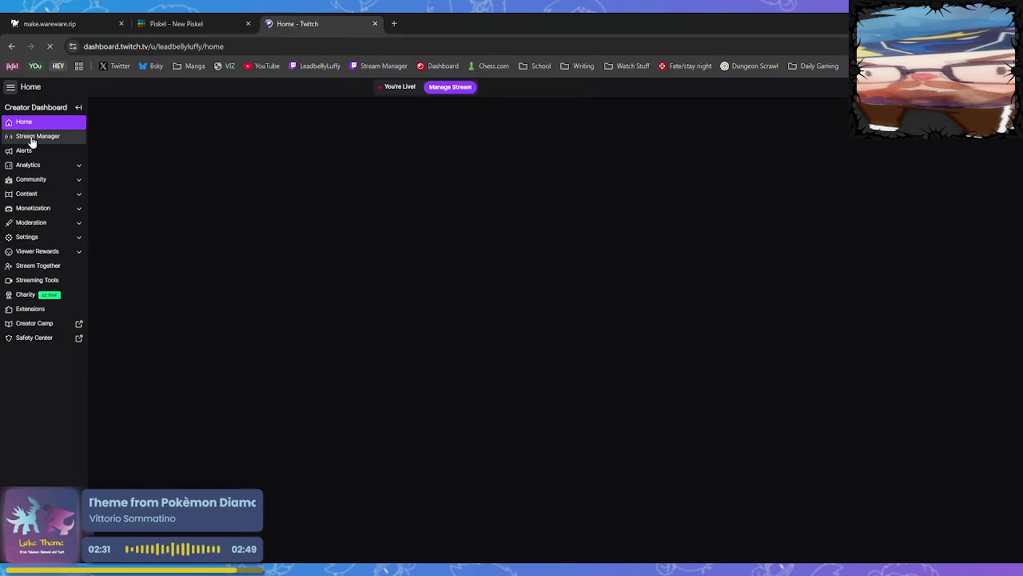
pyautogui.click(32, 141)
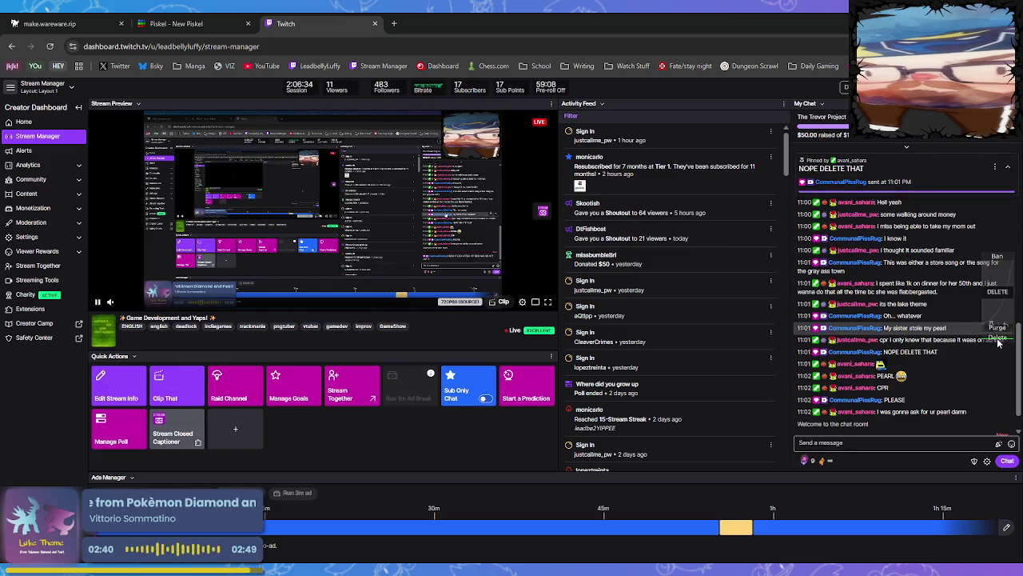
pyautogui.click(998, 339)
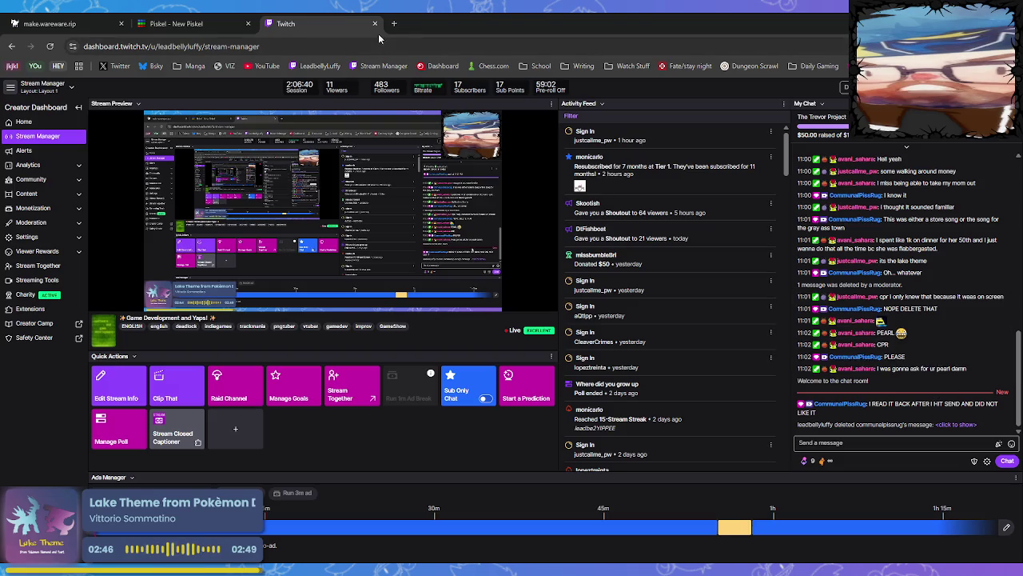
pyautogui.click(48, 23)
pyautogui.click(198, 422)
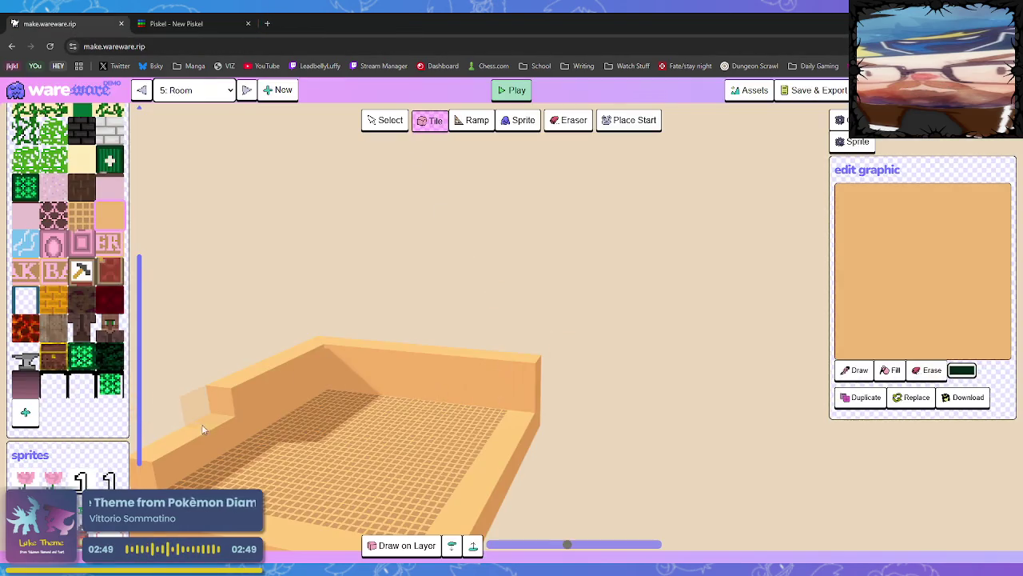
# Stack an extra row of tiles atop the left and back walls, undoing a stray stepped run.
pyautogui.press('e')
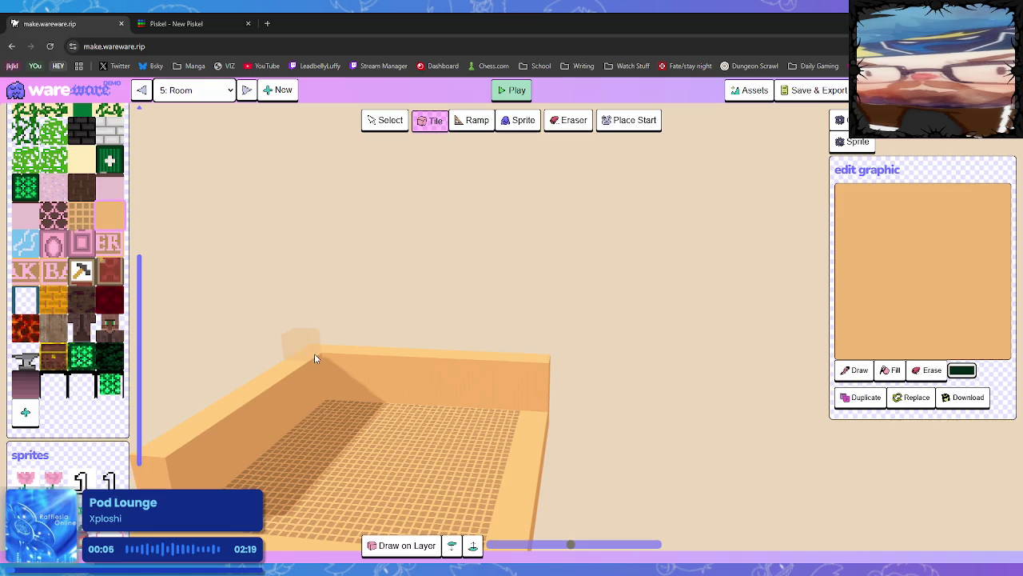
pyautogui.moveTo(315, 354)
pyautogui.mouseDown()
pyautogui.moveTo(414, 360)
pyautogui.moveTo(482, 342)
pyautogui.moveTo(530, 365)
pyautogui.mouseUp()
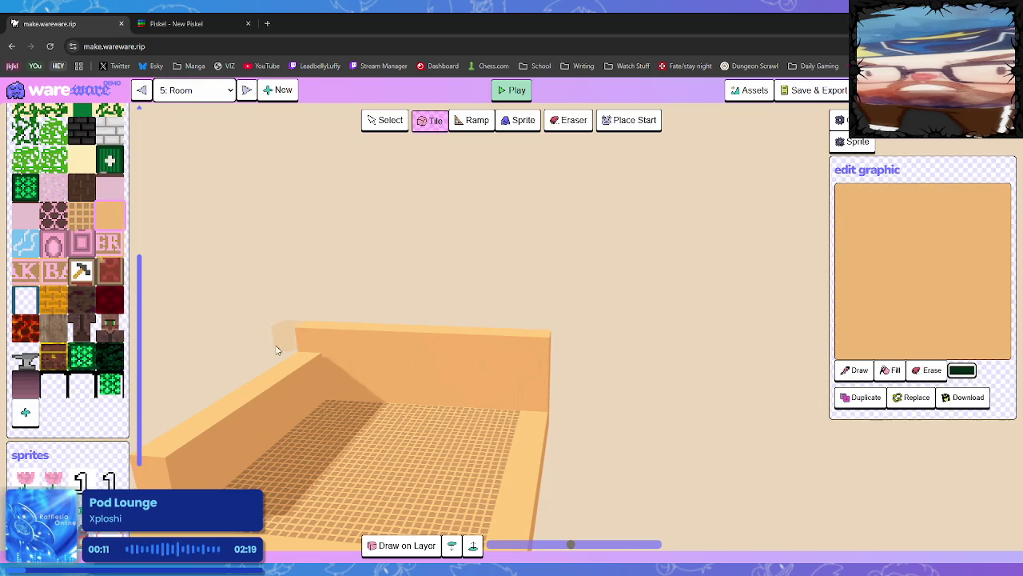
pyautogui.click(168, 446)
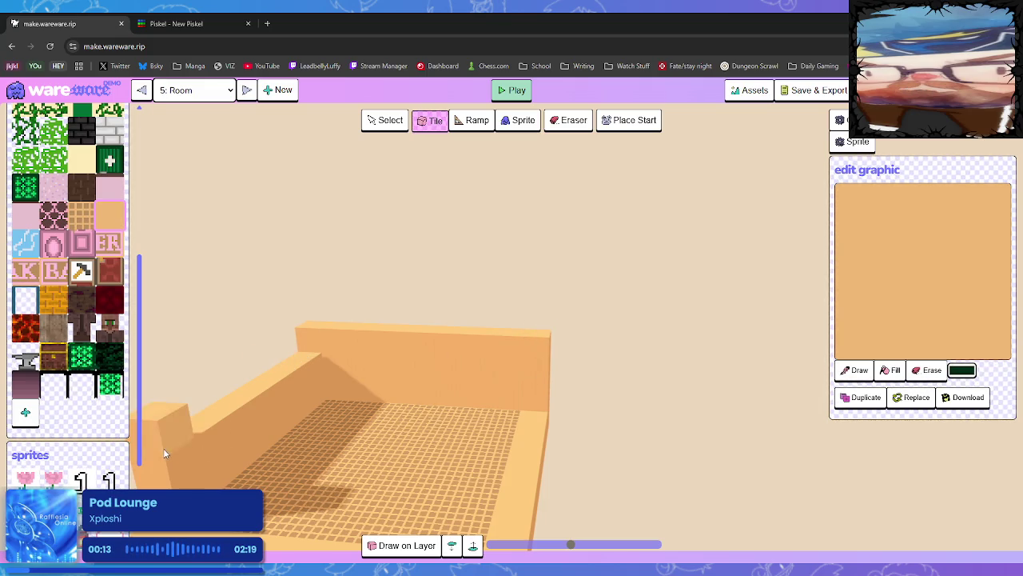
pyautogui.moveTo(308, 360); pyautogui.dragTo(240, 408)
pyautogui.hotkey('ctrl', 'z')
pyautogui.hotkey('ctrl', 'z')
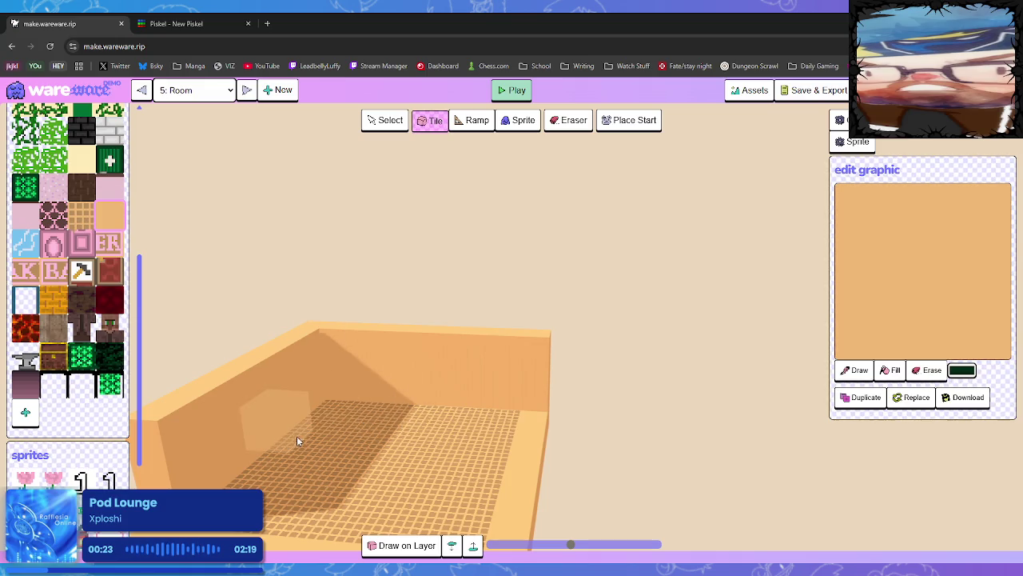
pyautogui.click(316, 337)
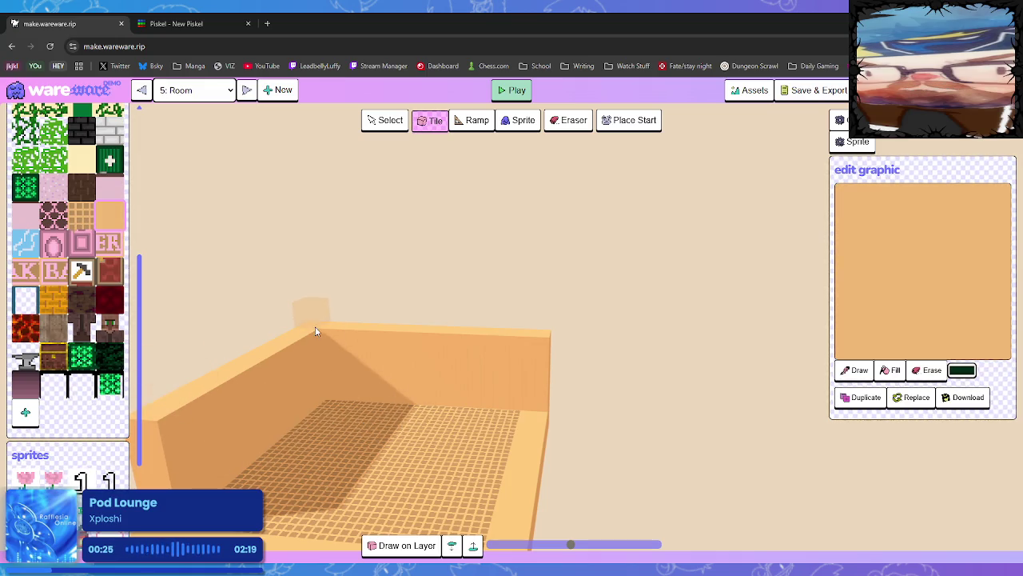
pyautogui.moveTo(290, 340); pyautogui.dragTo(152, 414)
pyautogui.moveTo(358, 325)
pyautogui.mouseDown()
pyautogui.moveTo(347, 327)
pyautogui.moveTo(523, 336)
pyautogui.moveTo(528, 345)
pyautogui.mouseUp()
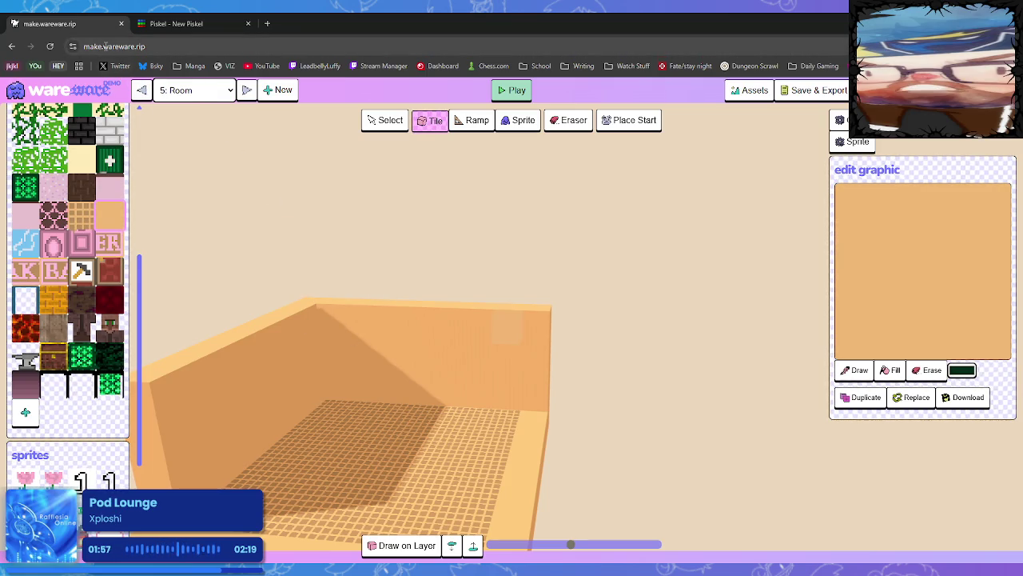
# Return to wareware and orbit the town room to face the blacksmith house.
pyautogui.click(144, 48)
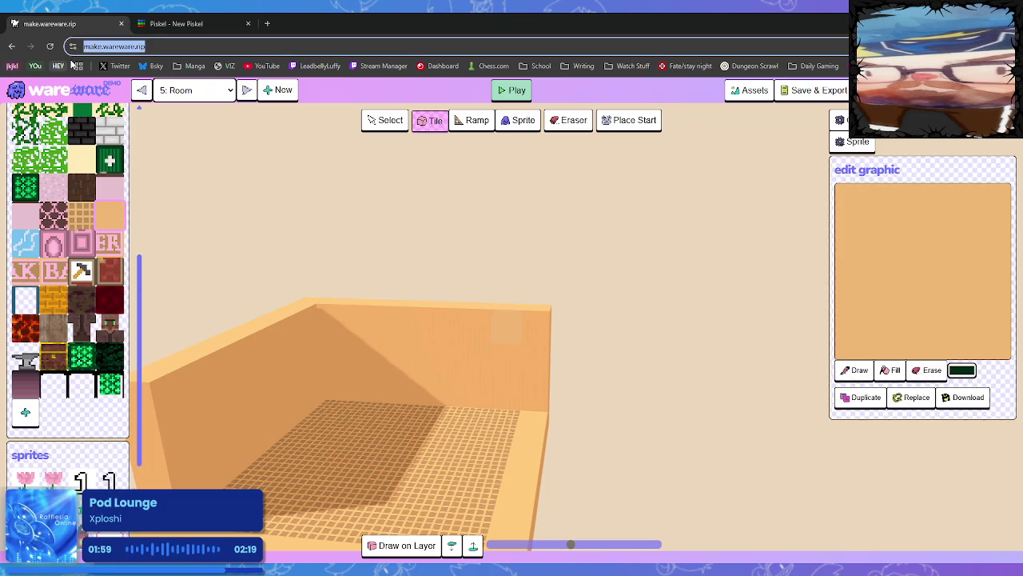
pyautogui.hotkey('alt', 'Tab')
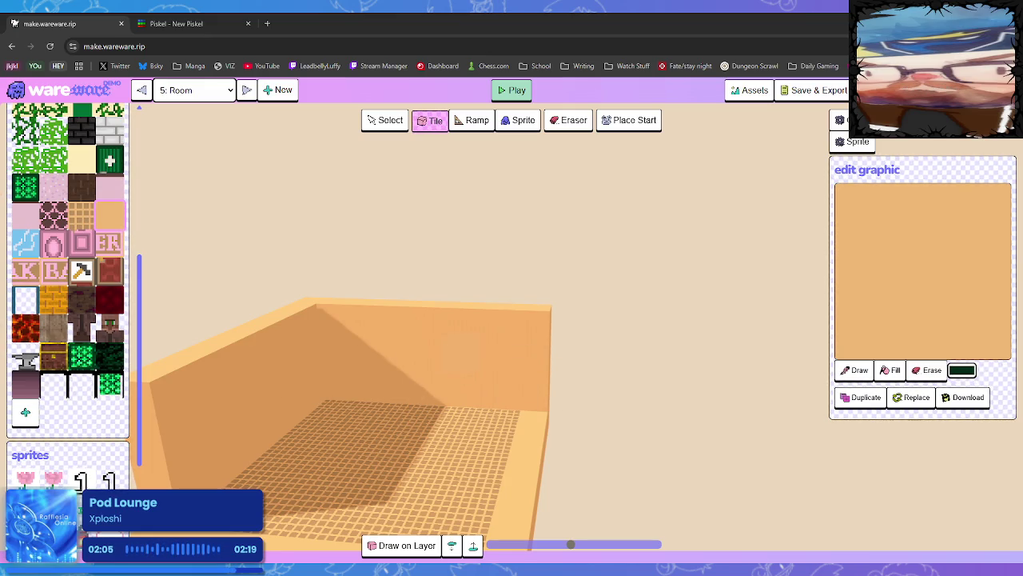
pyautogui.click(247, 90)
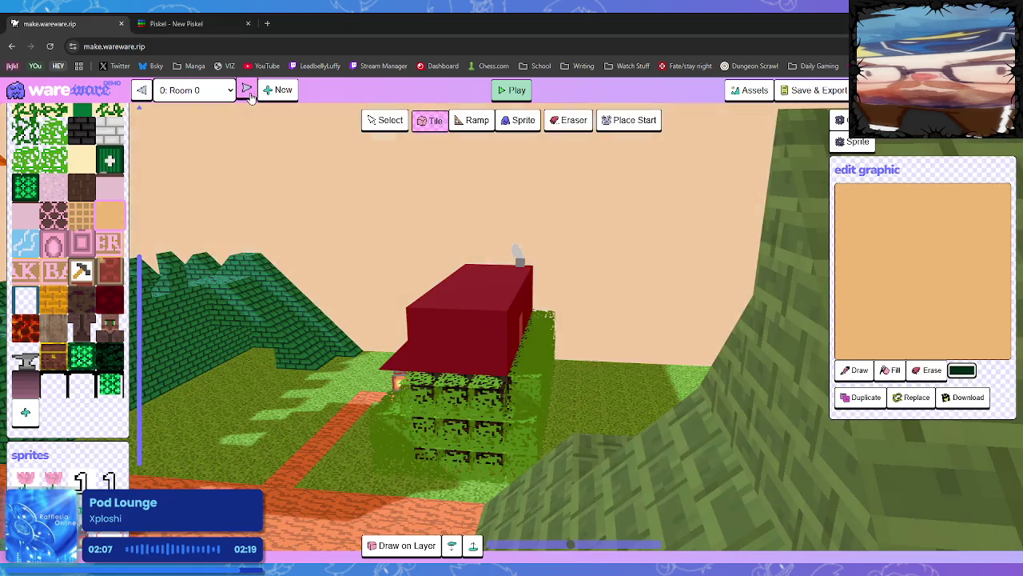
pyautogui.moveTo(231, 264)
pyautogui.mouseDown()
pyautogui.moveTo(323, 455)
pyautogui.moveTo(601, 408)
pyautogui.mouseUp()
pyautogui.scroll(-5, 601, 402)
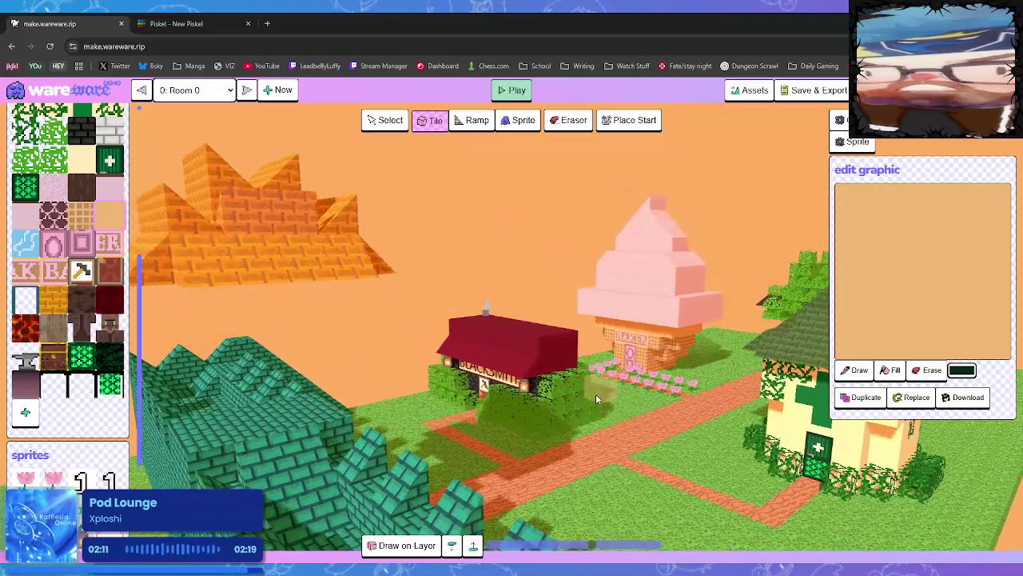
pyautogui.scroll(3, 600, 393)
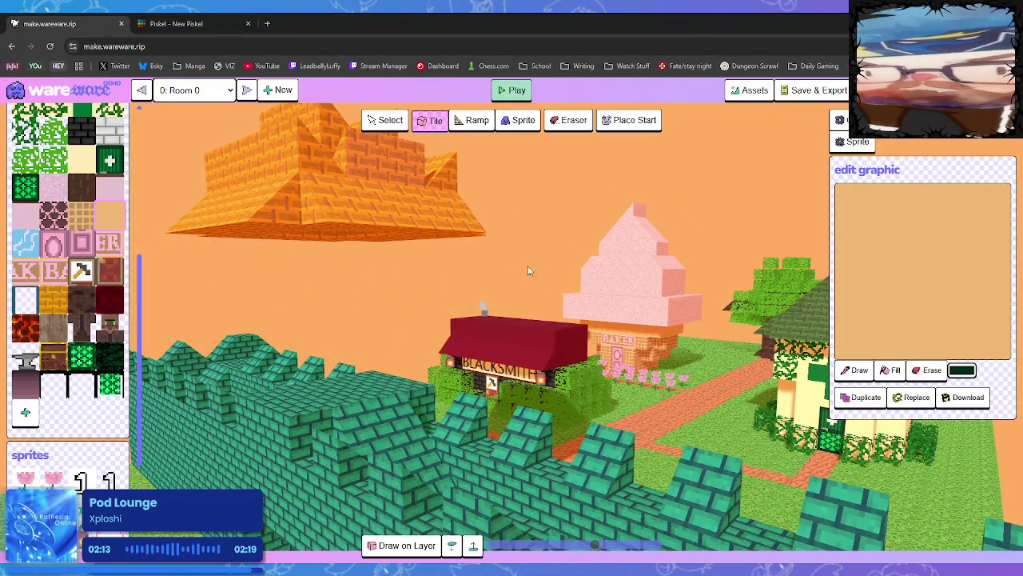
# Step forward to room 5 and place an orange tile block in its right corner.
pyautogui.click(247, 91)
pyautogui.click(248, 91)
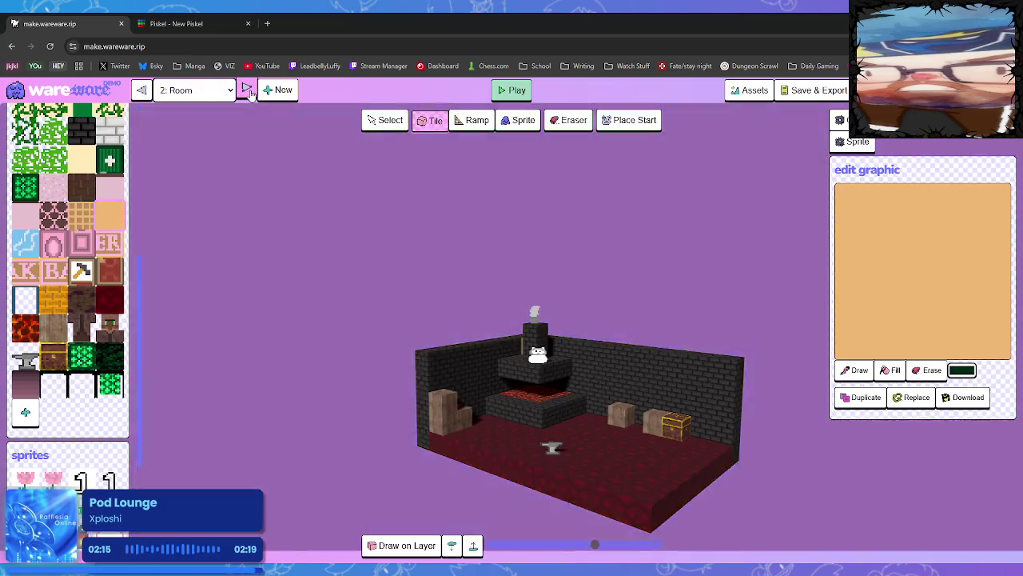
pyautogui.click(248, 91)
pyautogui.click(247, 91)
pyautogui.click(248, 91)
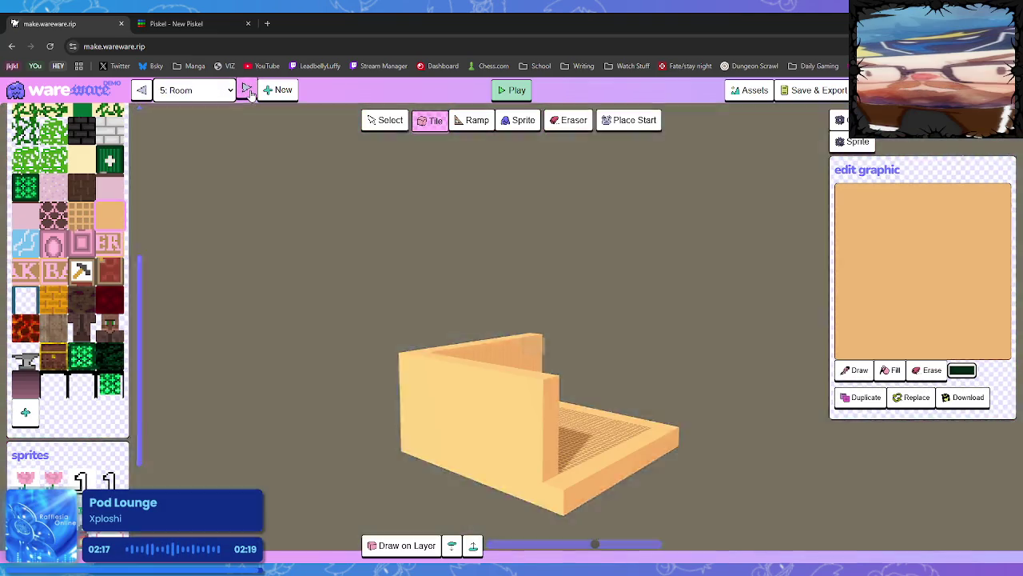
pyautogui.moveTo(609, 420)
pyautogui.mouseDown()
pyautogui.moveTo(541, 429)
pyautogui.moveTo(509, 410)
pyautogui.mouseUp()
pyautogui.click(500, 404)
pyautogui.click(494, 420)
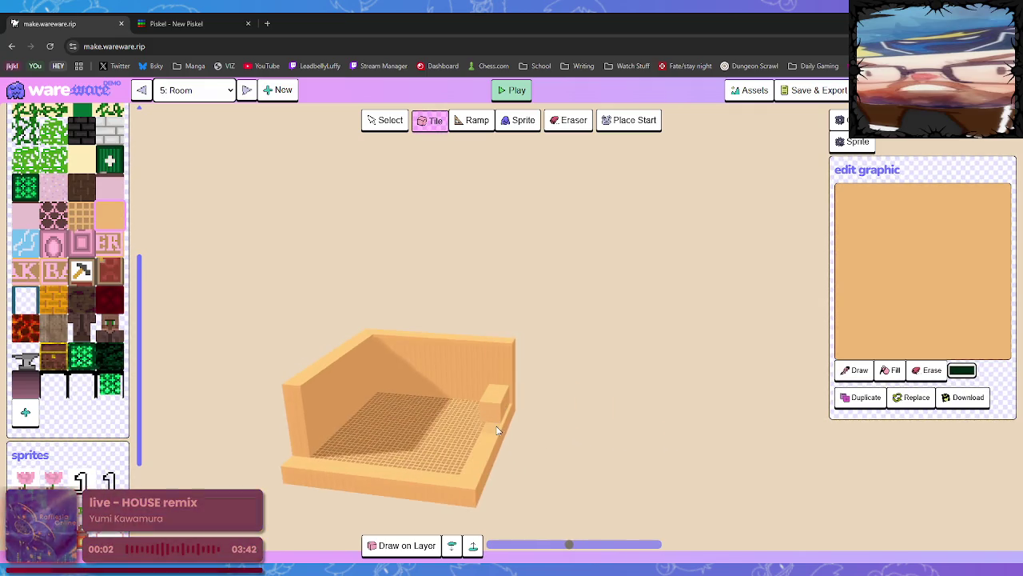
# Extend the low orange wall along the right edge to the front corner and inspect it from several angles.
pyautogui.click(480, 448)
pyautogui.click(473, 467)
pyautogui.click(473, 467)
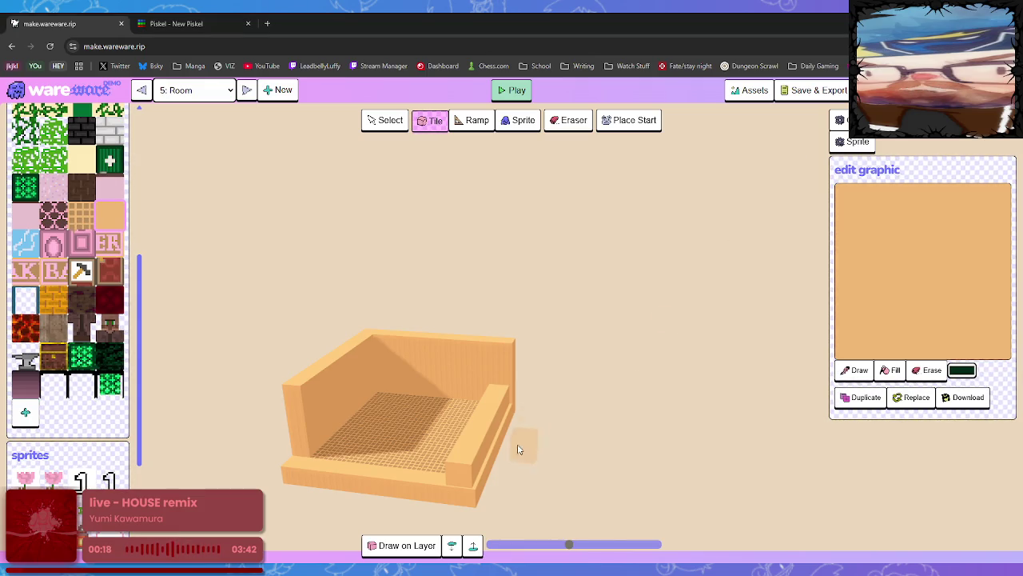
pyautogui.scroll(1, 521, 450)
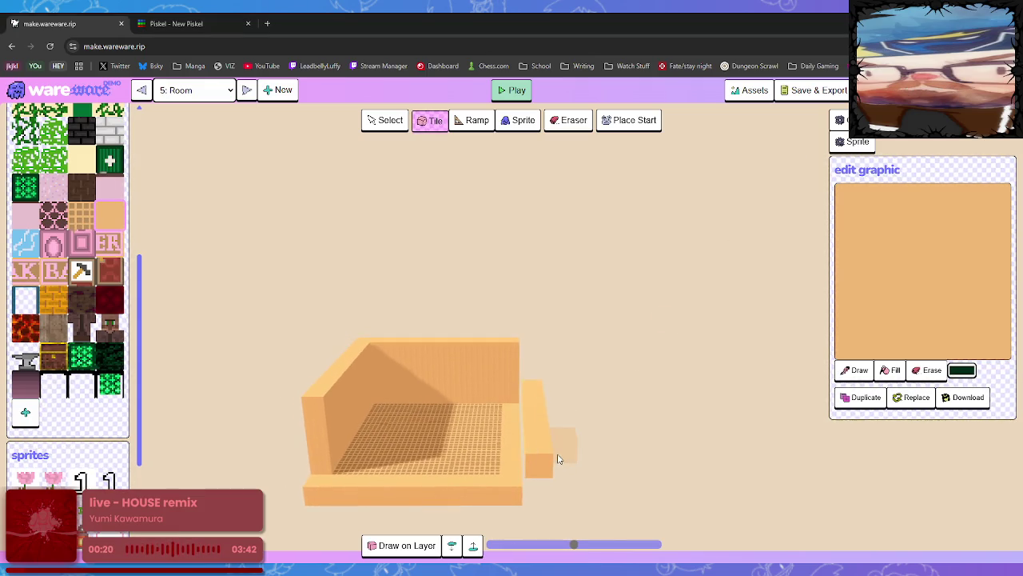
pyautogui.moveTo(558, 458)
pyautogui.mouseDown()
pyautogui.moveTo(520, 468)
pyautogui.moveTo(478, 429)
pyautogui.moveTo(447, 445)
pyautogui.moveTo(462, 464)
pyautogui.mouseUp()
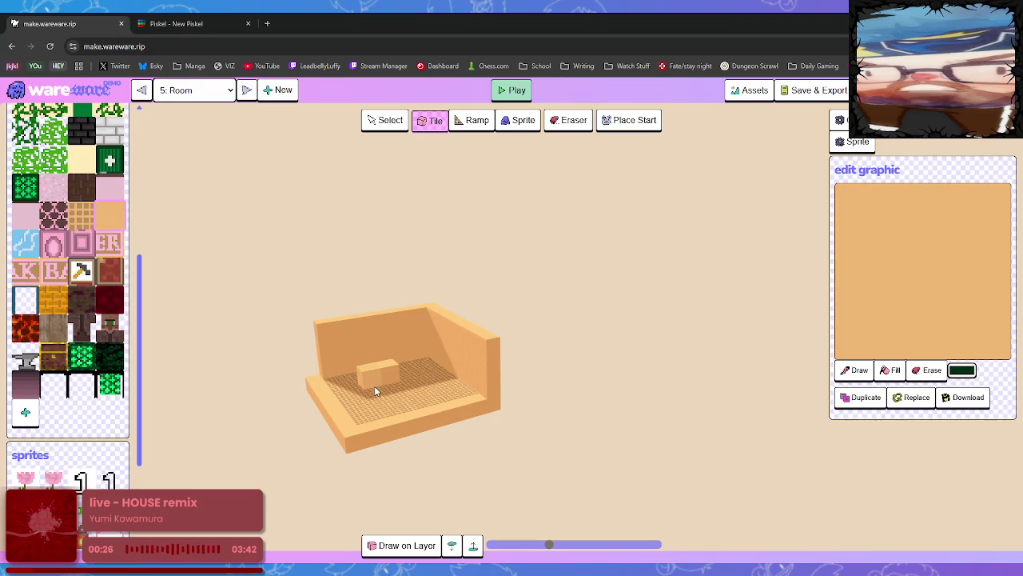
pyautogui.moveTo(395, 385)
pyautogui.mouseDown()
pyautogui.moveTo(537, 418)
pyautogui.moveTo(518, 415)
pyautogui.mouseUp()
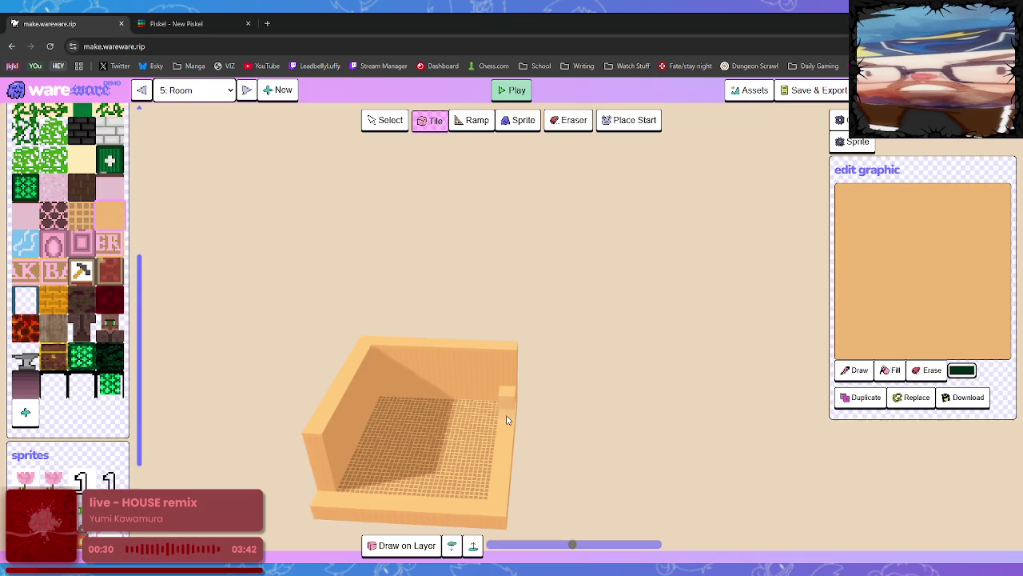
pyautogui.moveTo(498, 479)
pyautogui.mouseDown()
pyautogui.moveTo(469, 441)
pyautogui.moveTo(427, 437)
pyautogui.mouseUp()
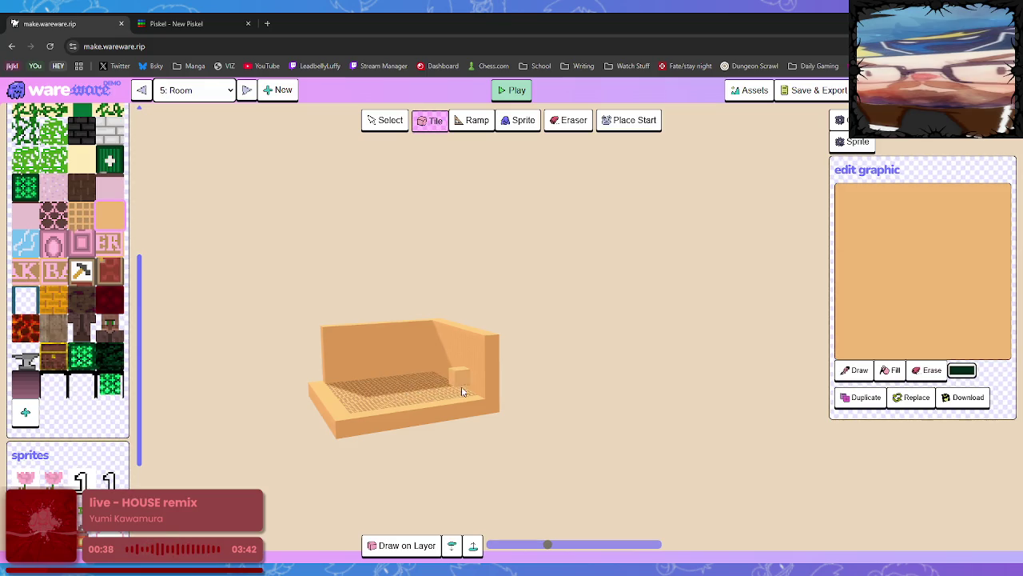
pyautogui.scroll(5, 463, 384)
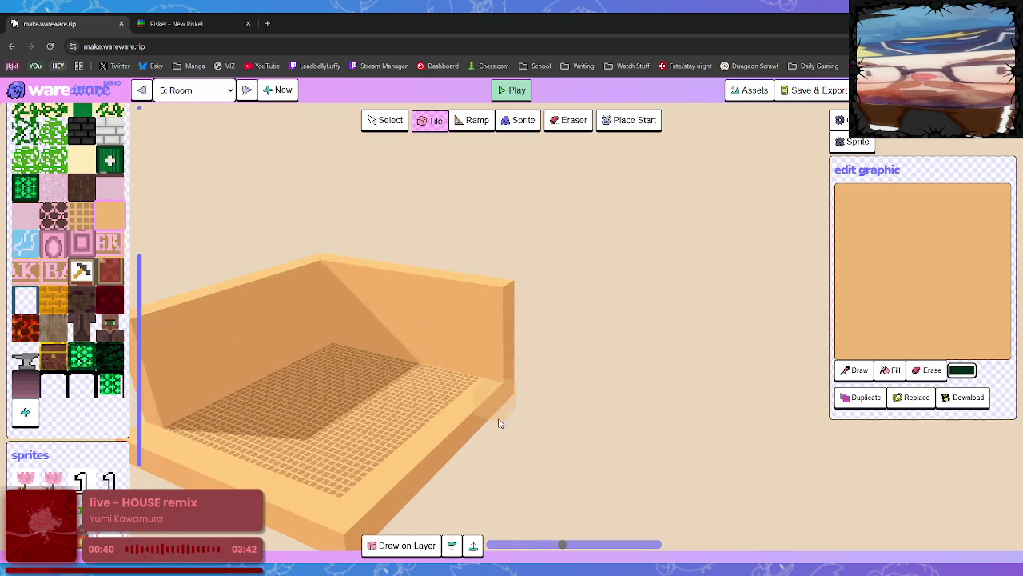
pyautogui.scroll(2, 491, 414)
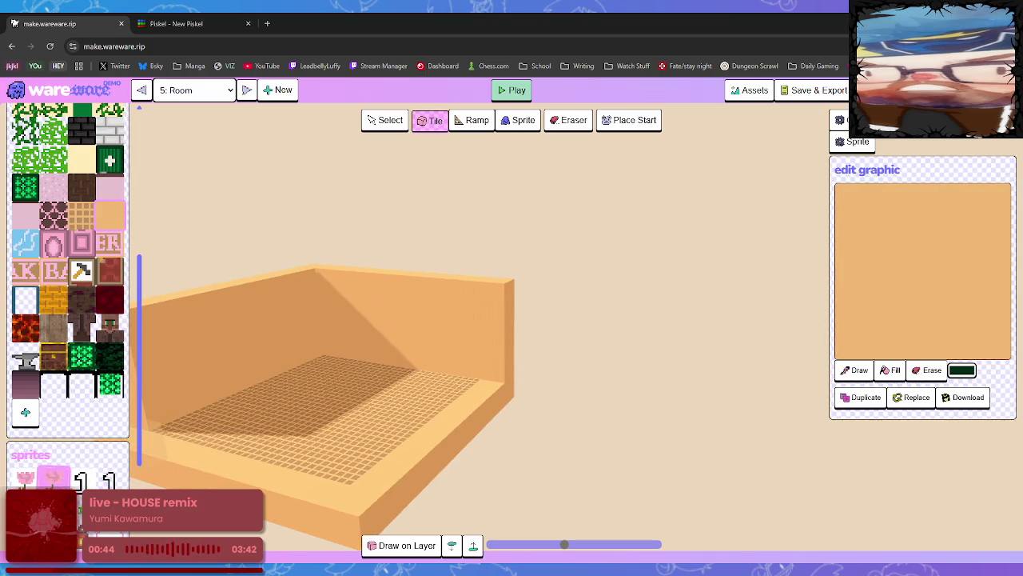
pyautogui.click(53, 479)
# Replace the flat flower with an upright pink flower standing on the grid floor.
pyautogui.click(357, 435)
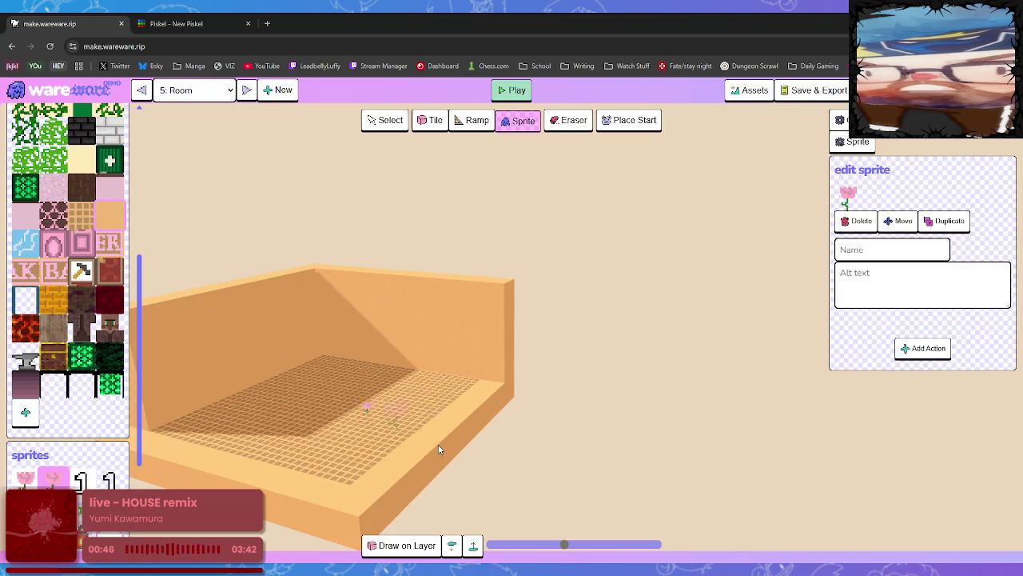
pyautogui.moveTo(488, 435)
pyautogui.mouseDown()
pyautogui.moveTo(549, 418)
pyautogui.moveTo(457, 418)
pyautogui.moveTo(511, 412)
pyautogui.moveTo(530, 421)
pyautogui.moveTo(518, 439)
pyautogui.mouseUp()
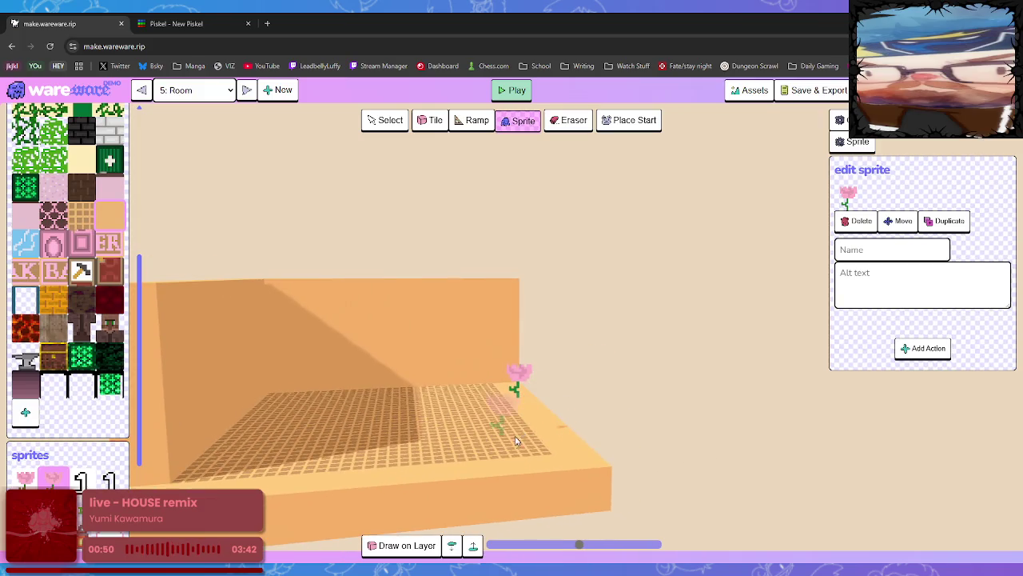
pyautogui.click(856, 221)
pyautogui.click(452, 545)
pyautogui.click(417, 462)
pyautogui.moveTo(484, 458)
pyautogui.mouseDown()
pyautogui.moveTo(401, 486)
pyautogui.moveTo(382, 456)
pyautogui.moveTo(446, 472)
pyautogui.mouseUp()
pyautogui.click(631, 122)
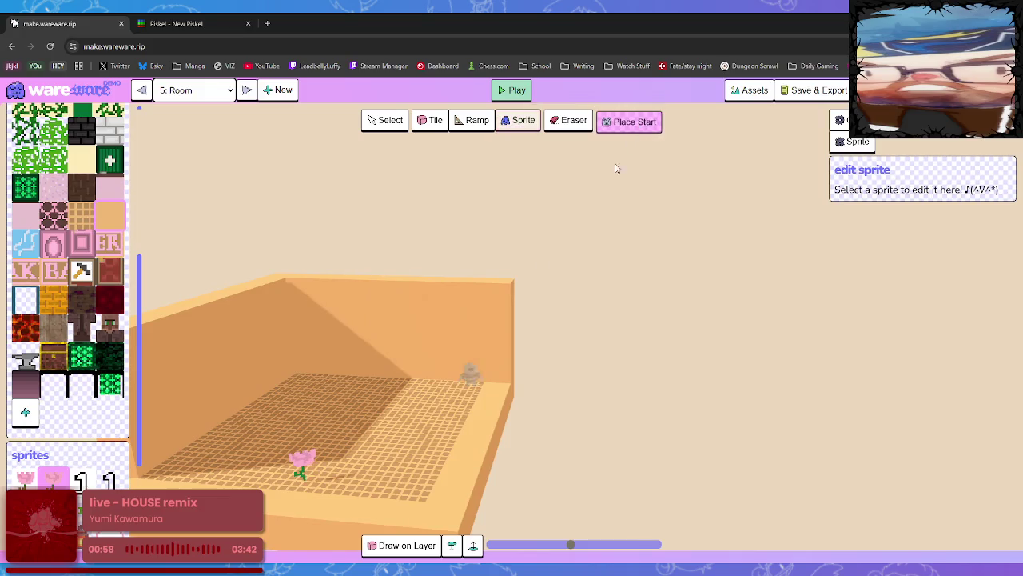
# Place the player start beside the flower, play-test walking to it, and return to editing.
pyautogui.click(424, 454)
pyautogui.click(516, 89)
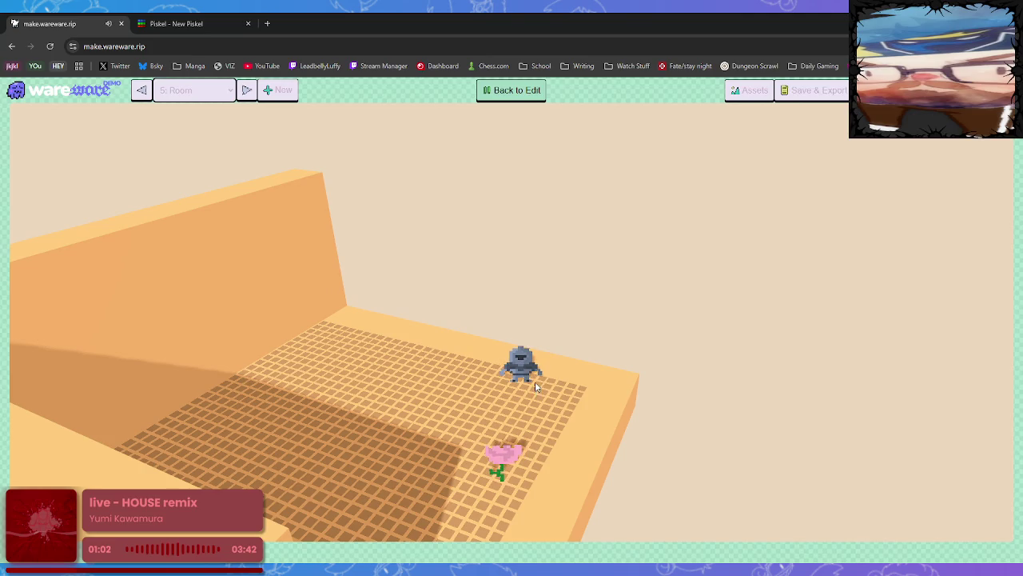
pyautogui.press('Down')
pyautogui.press('Up')
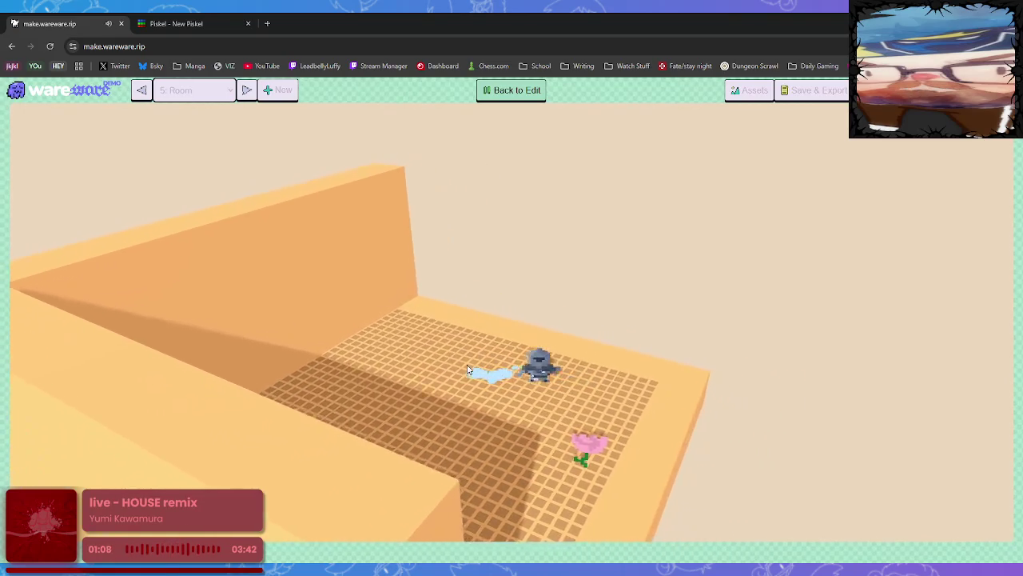
pyautogui.click(537, 91)
pyautogui.scroll(-5, 93, 436)
pyautogui.click(83, 436)
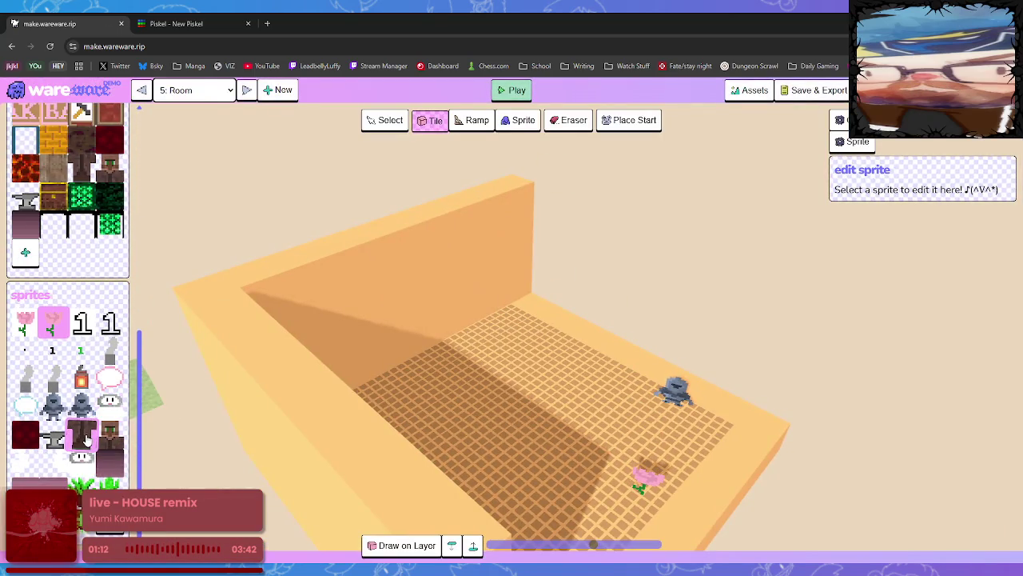